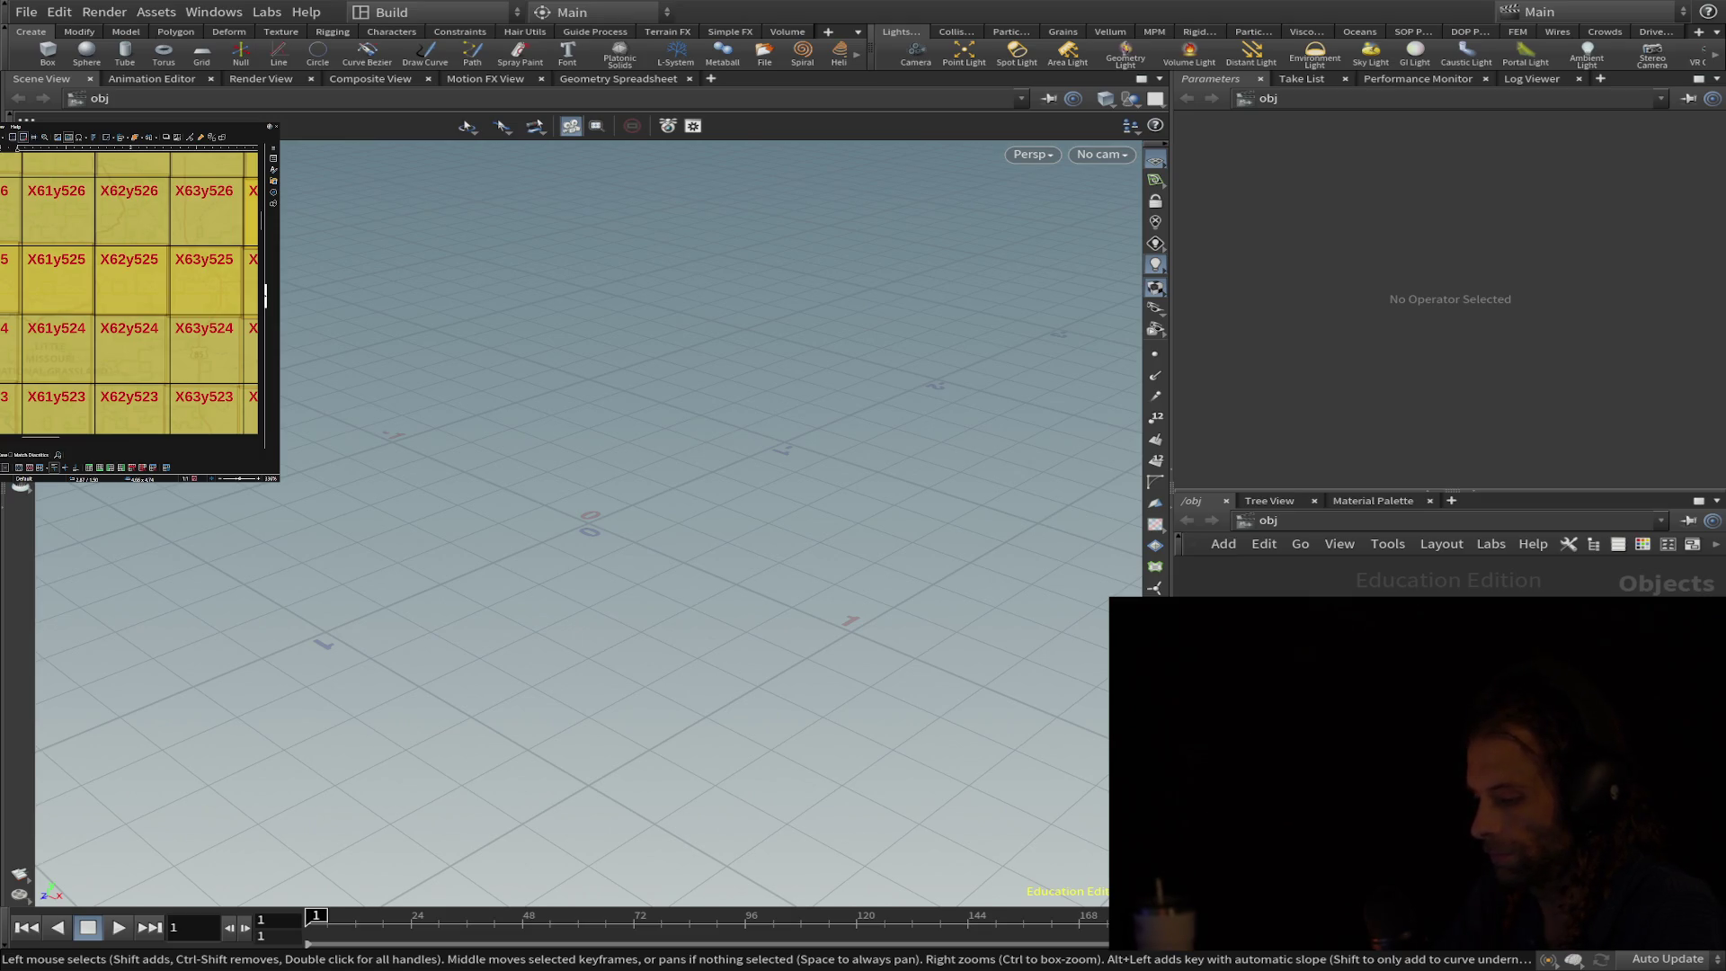
- Dive into geo1 and begin editing the HeightField File node's Size value
key(i)
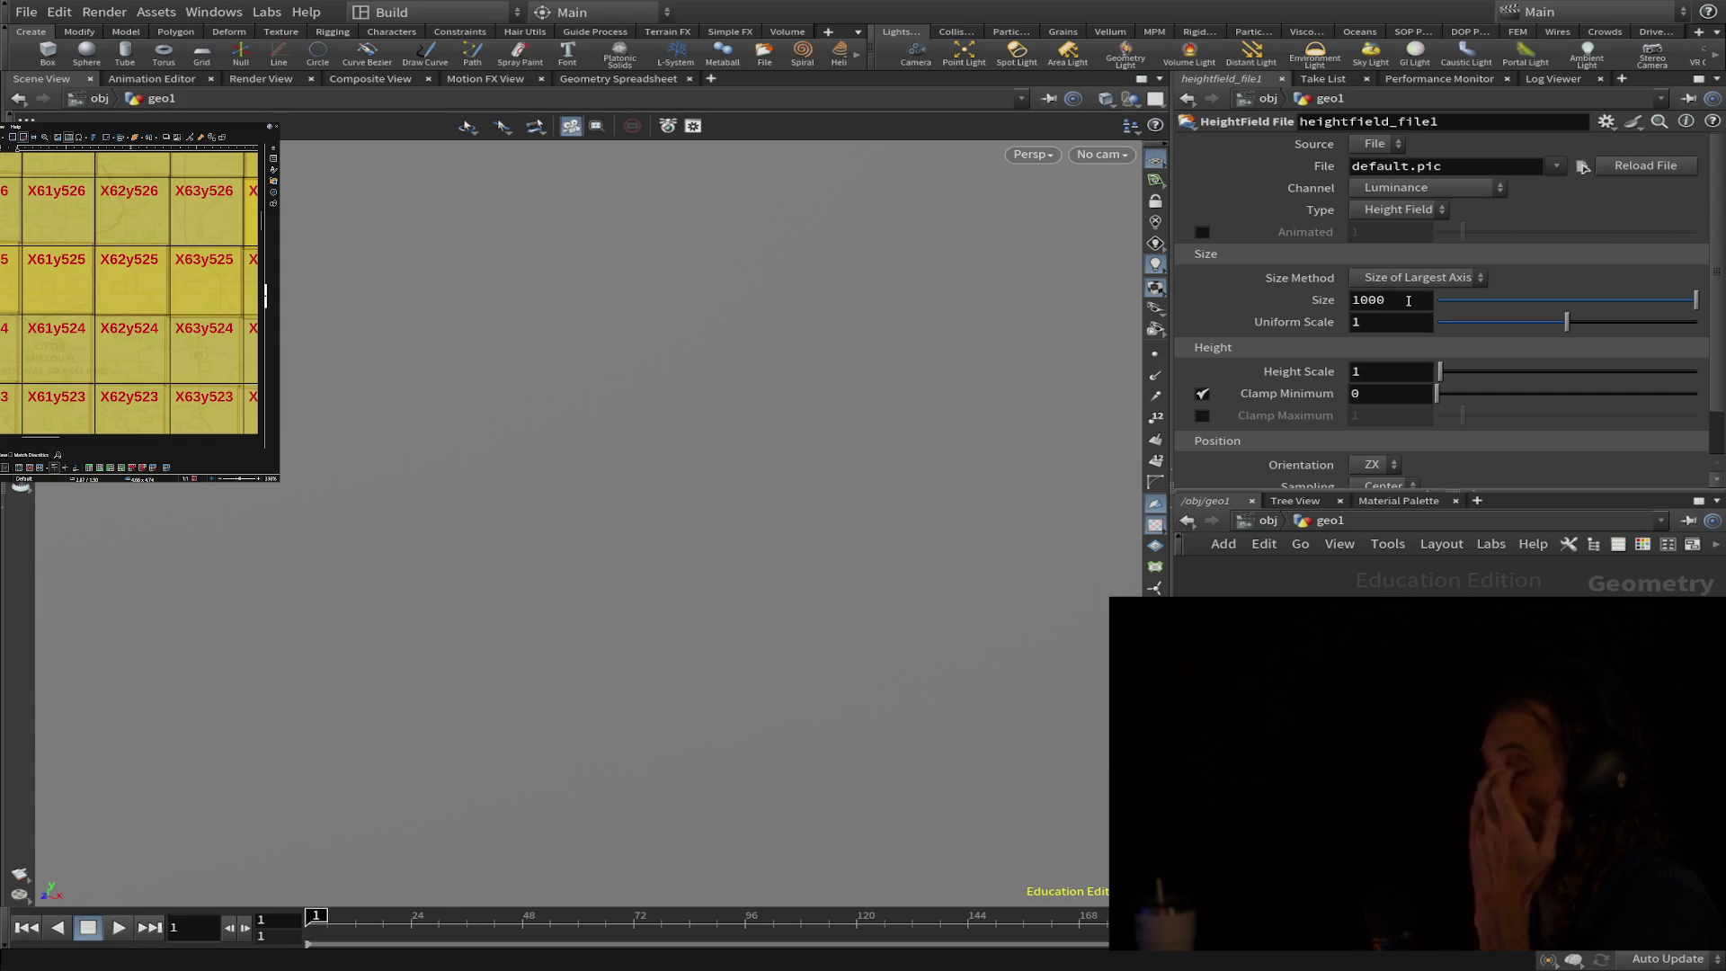
click(1409, 299)
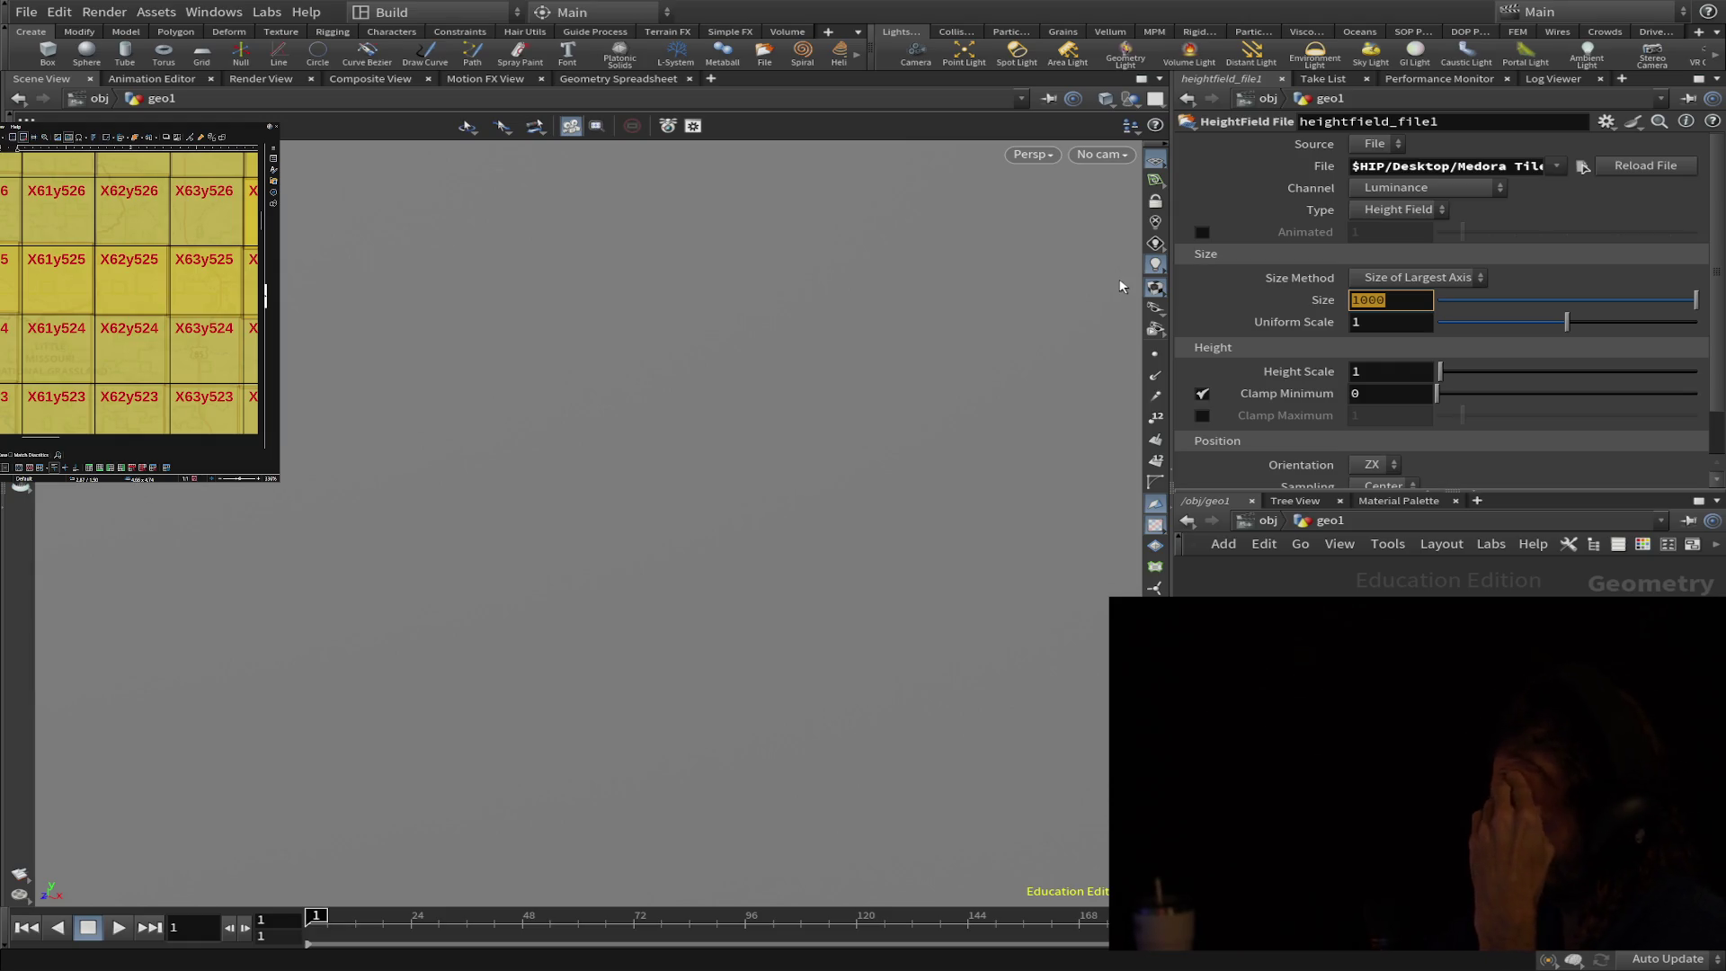
text(9012)
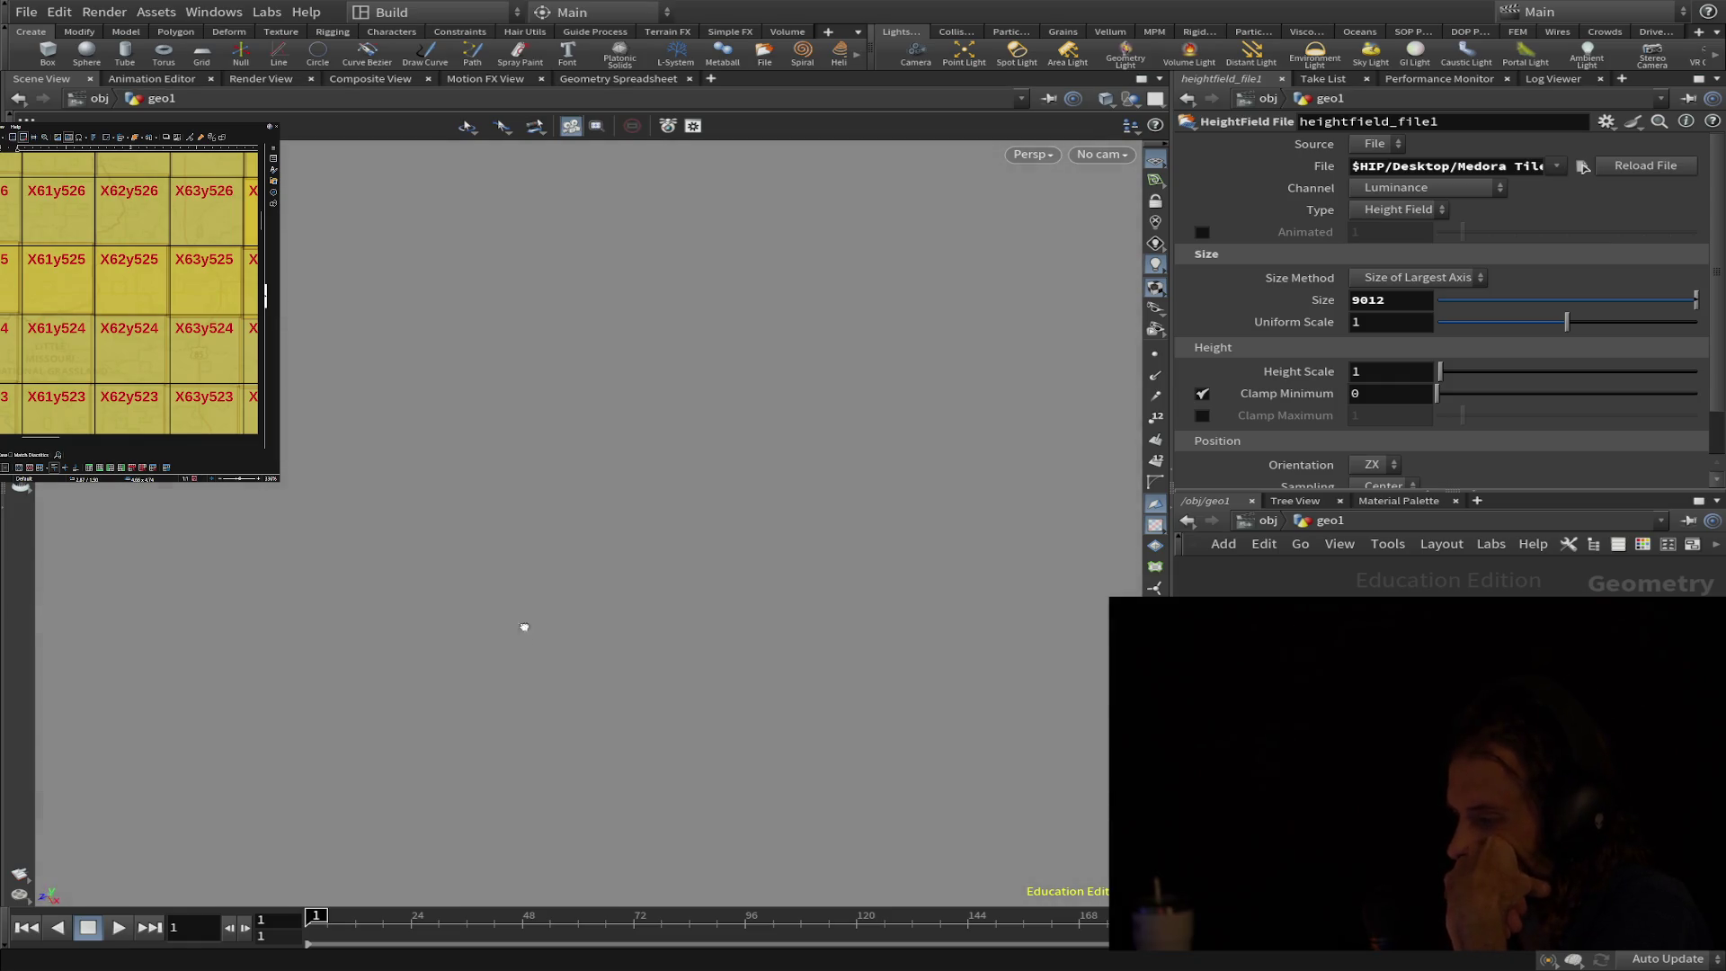
- Tilt the viewport to reveal the ground plane under the 9012-sized heightfield
mouse_move(605, 319)
mouse_down()
mouse_move(644, 606)
mouse_move(629, 455)
mouse_move(626, 639)
mouse_up()
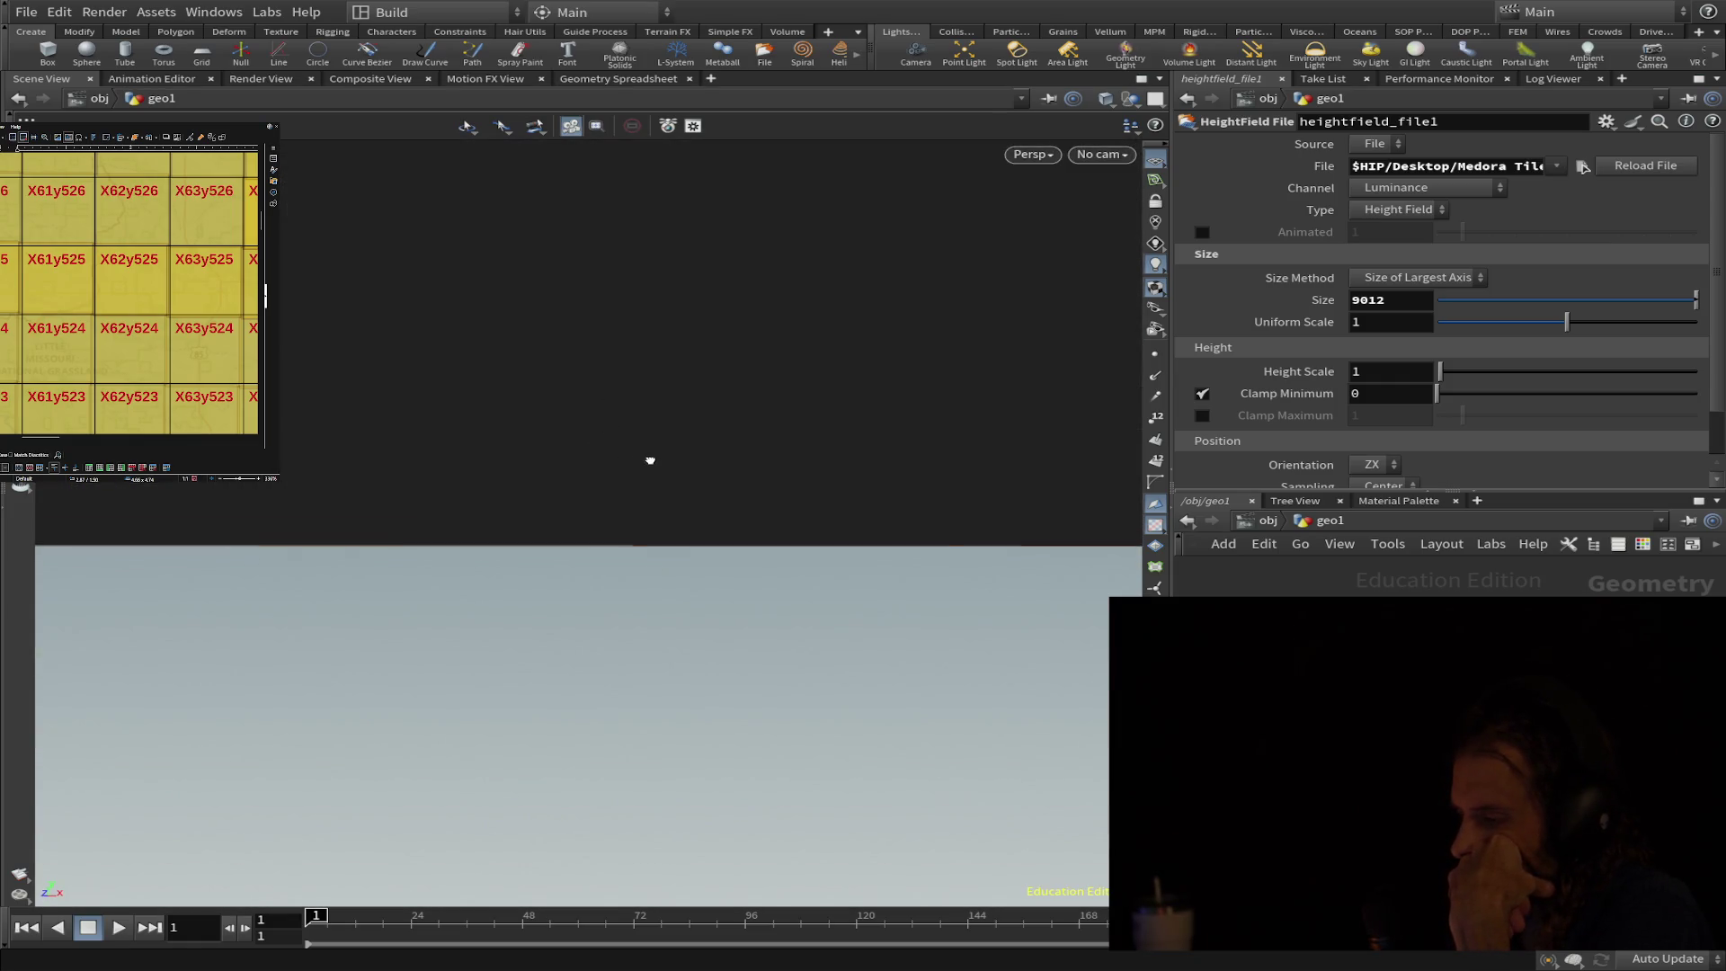
mouse_move(638, 577)
mouse_down()
mouse_move(622, 401)
mouse_move(589, 365)
mouse_move(586, 166)
mouse_move(631, 528)
mouse_up()
mouse_move(551, 651)
mouse_down()
mouse_move(566, 324)
mouse_move(570, 435)
mouse_up()
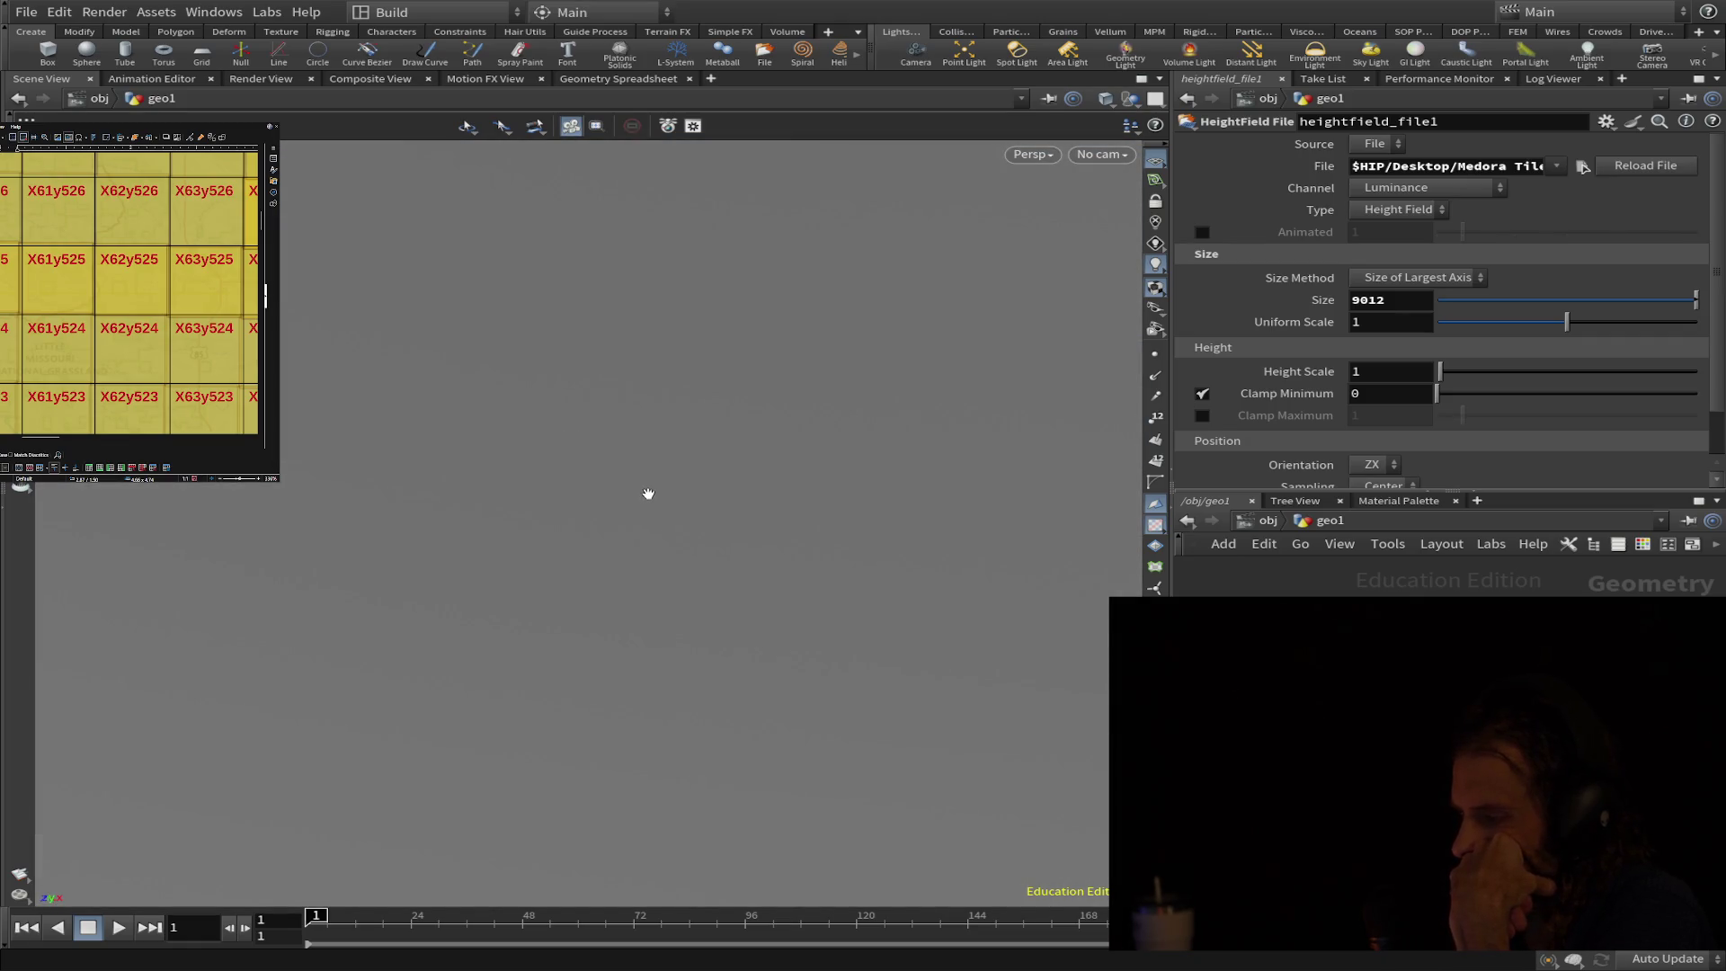
scroll(647, 494, down, 3)
scroll(629, 501, down, 2)
scroll(629, 501, down, 2)
scroll(622, 497, down, 2)
mouse_move(605, 485)
mouse_down()
mouse_move(598, 366)
mouse_move(656, 732)
mouse_move(623, 501)
mouse_up()
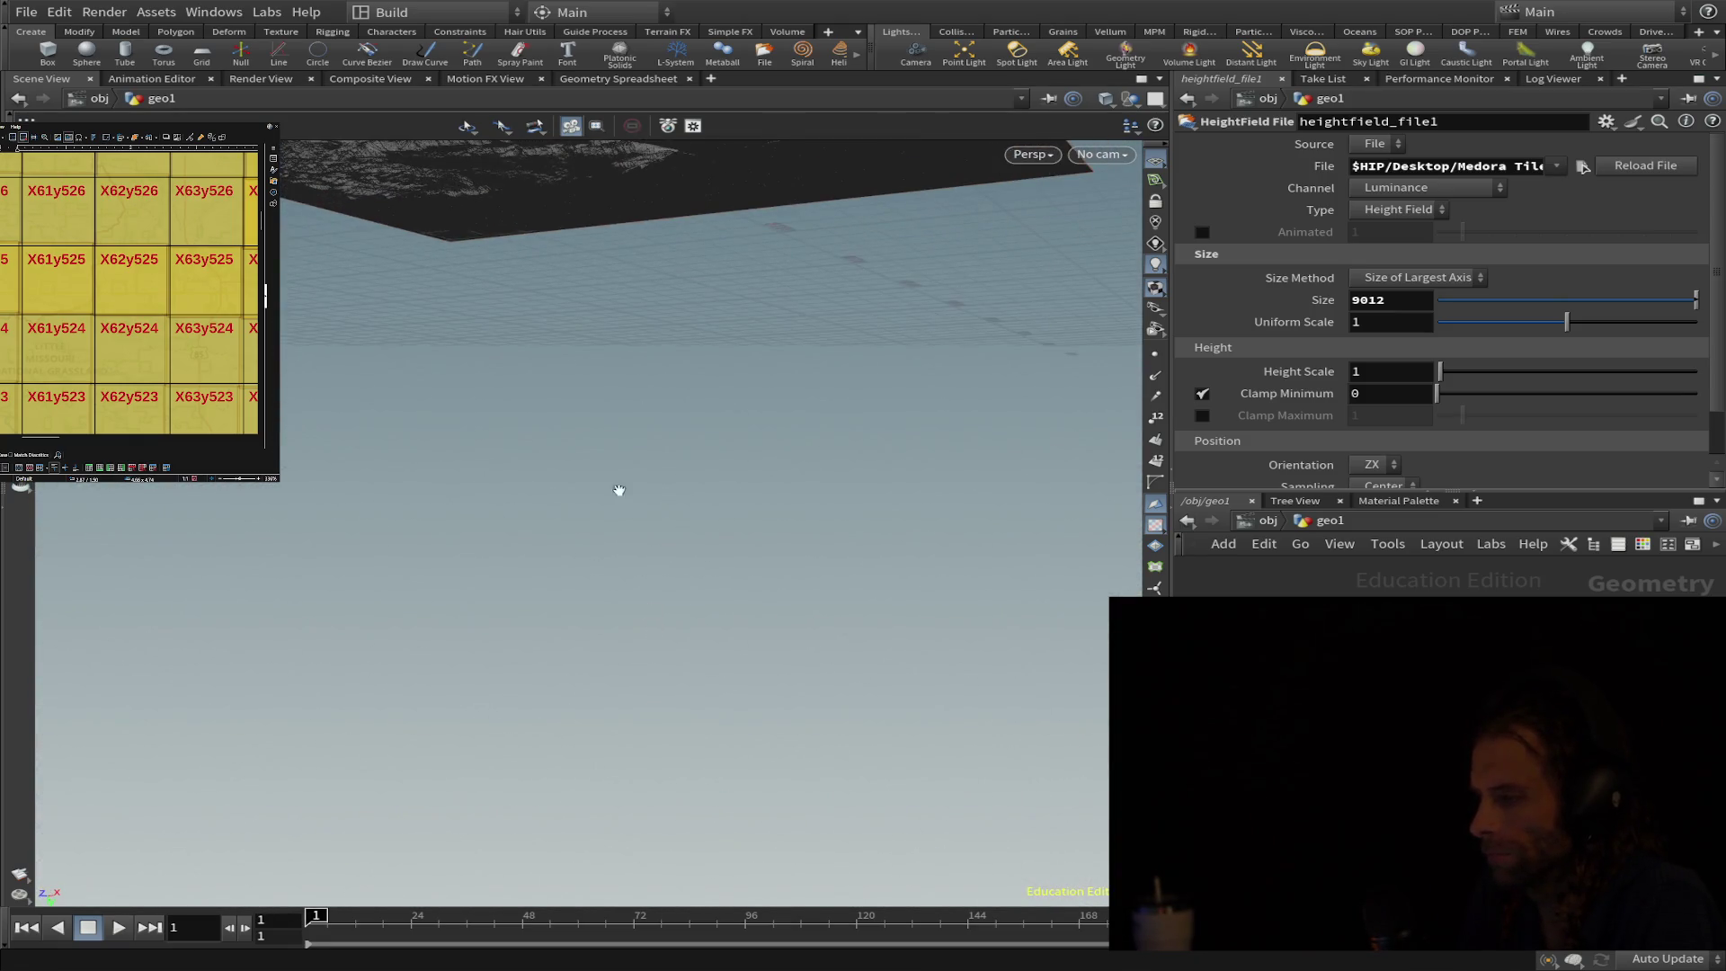
mouse_move(606, 250)
mouse_down()
mouse_move(585, 856)
mouse_move(533, 890)
mouse_move(378, 362)
mouse_move(424, 625)
mouse_move(557, 862)
mouse_move(616, 822)
mouse_move(832, 468)
mouse_move(783, 297)
mouse_move(594, 553)
mouse_move(669, 845)
mouse_move(666, 806)
mouse_up()
mouse_move(841, 536)
mouse_down()
mouse_move(797, 528)
mouse_move(784, 491)
mouse_move(1242, 591)
mouse_up()
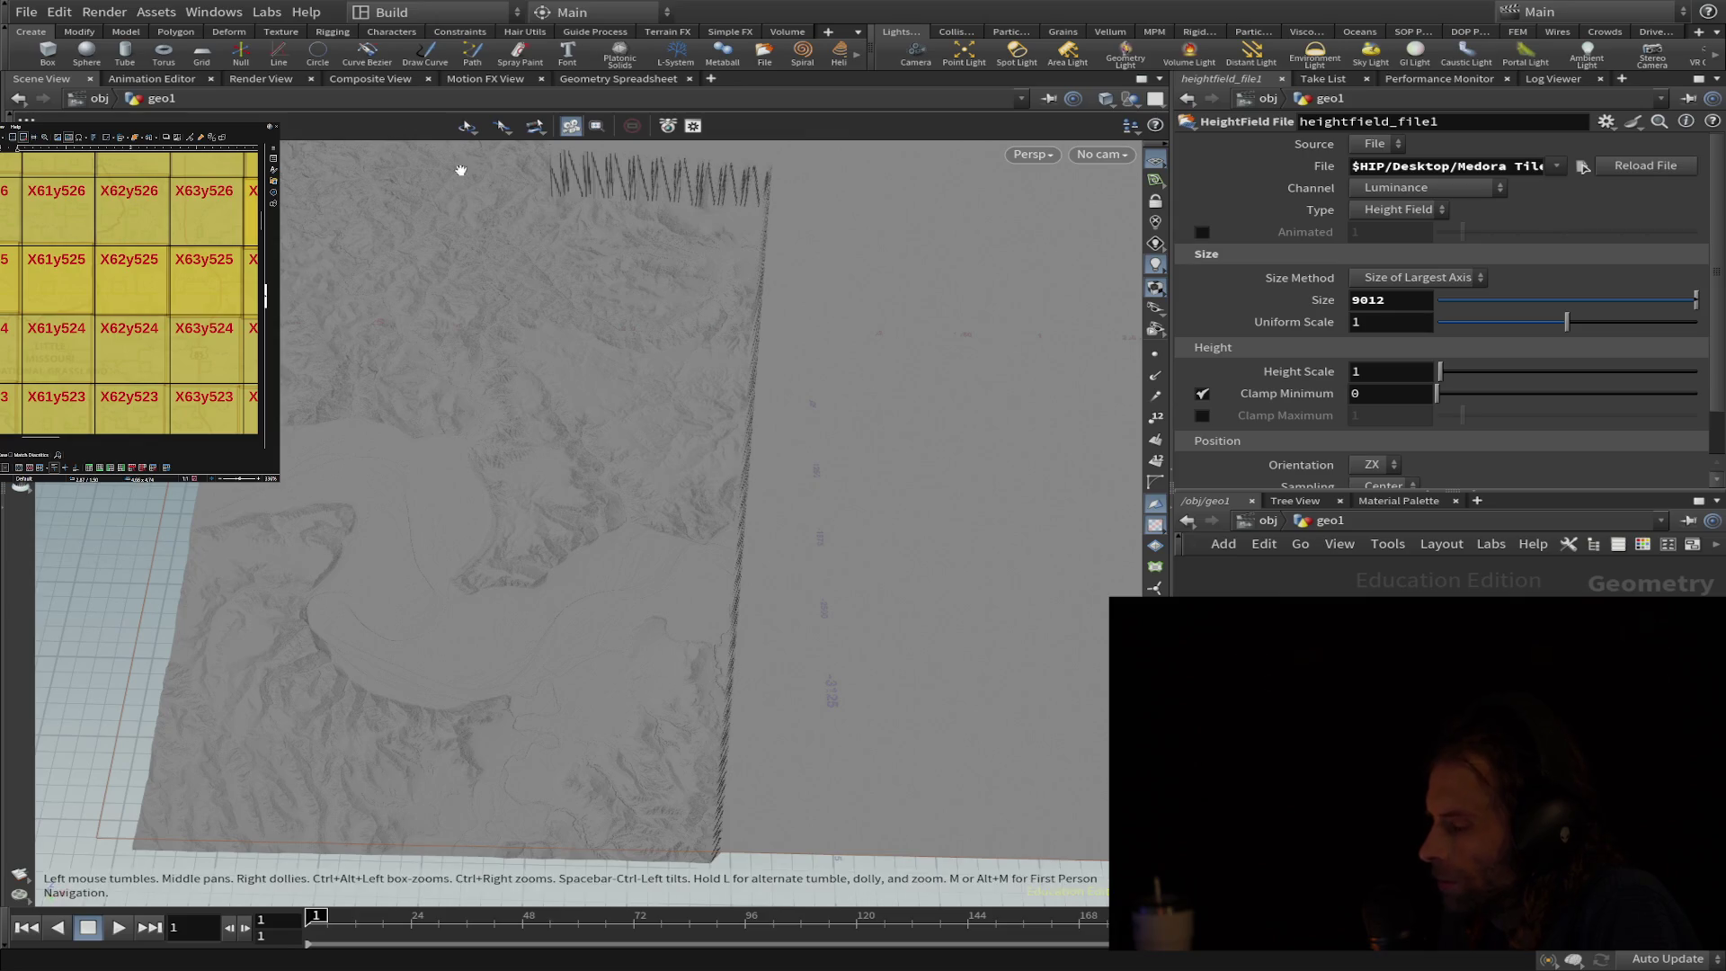
mouse_move(756, 551)
mouse_down()
mouse_move(878, 477)
mouse_move(875, 541)
mouse_move(891, 490)
mouse_move(874, 536)
mouse_move(782, 501)
mouse_move(747, 509)
mouse_move(567, 620)
mouse_move(825, 675)
mouse_up()
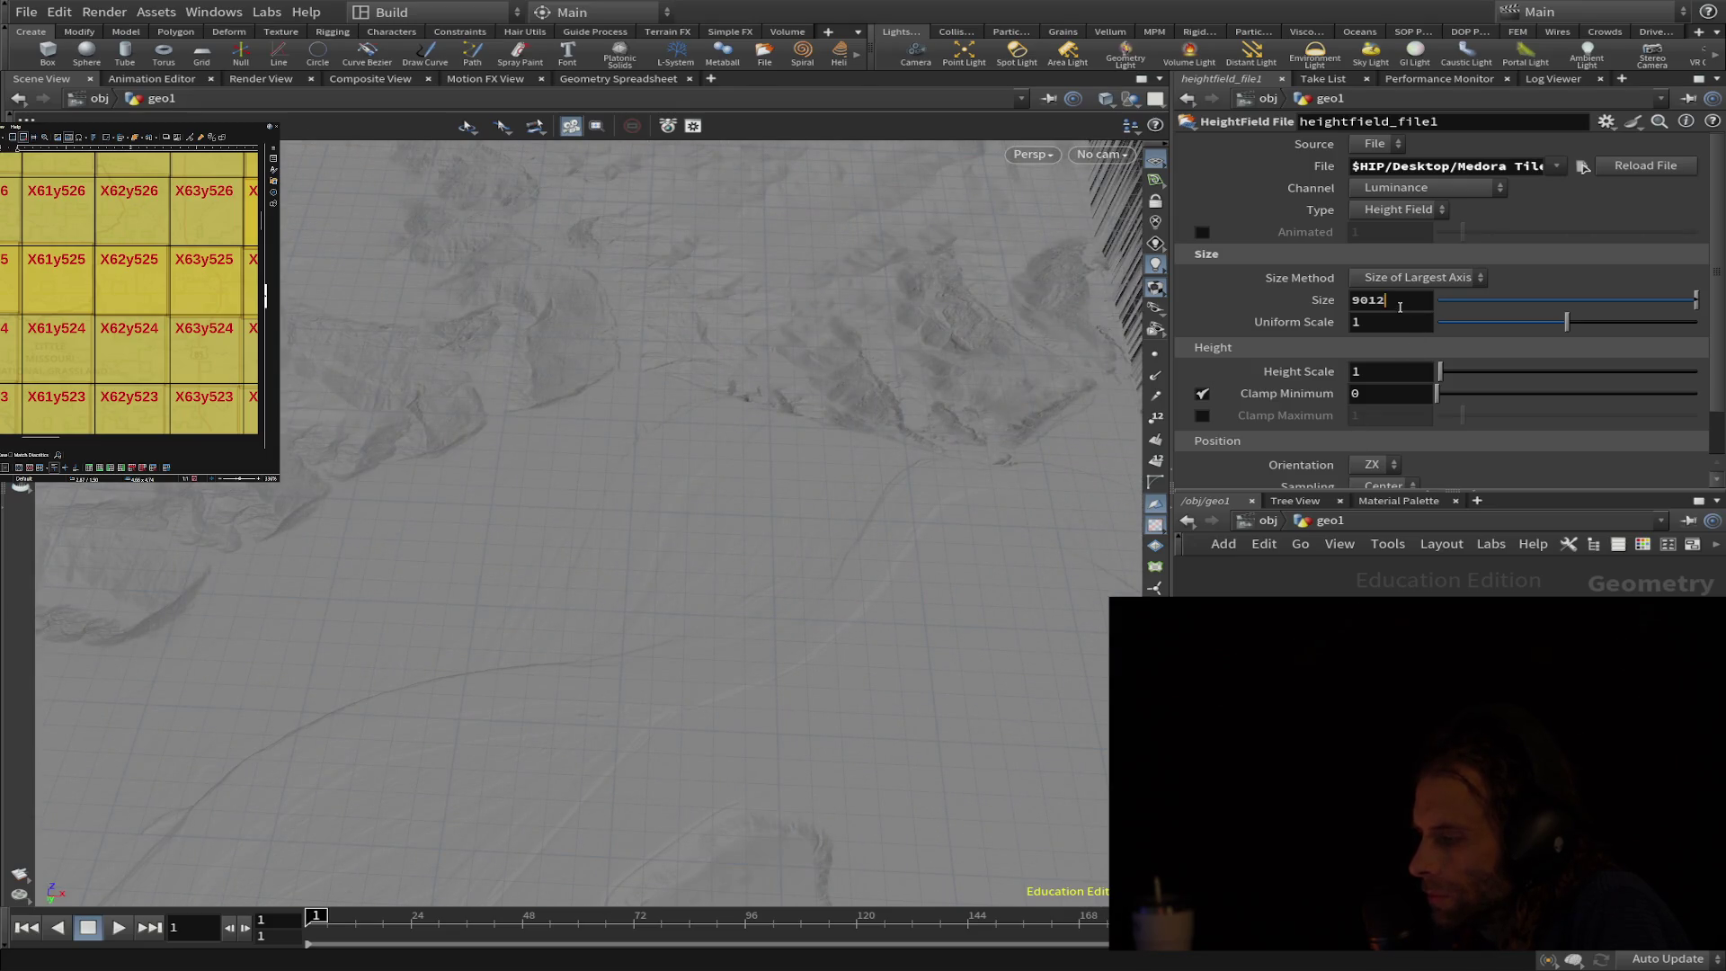
- Set the heightfield Size to 1000 and inspect the shrunken terrain block
drag(1402, 305, 1318, 306)
text(000)
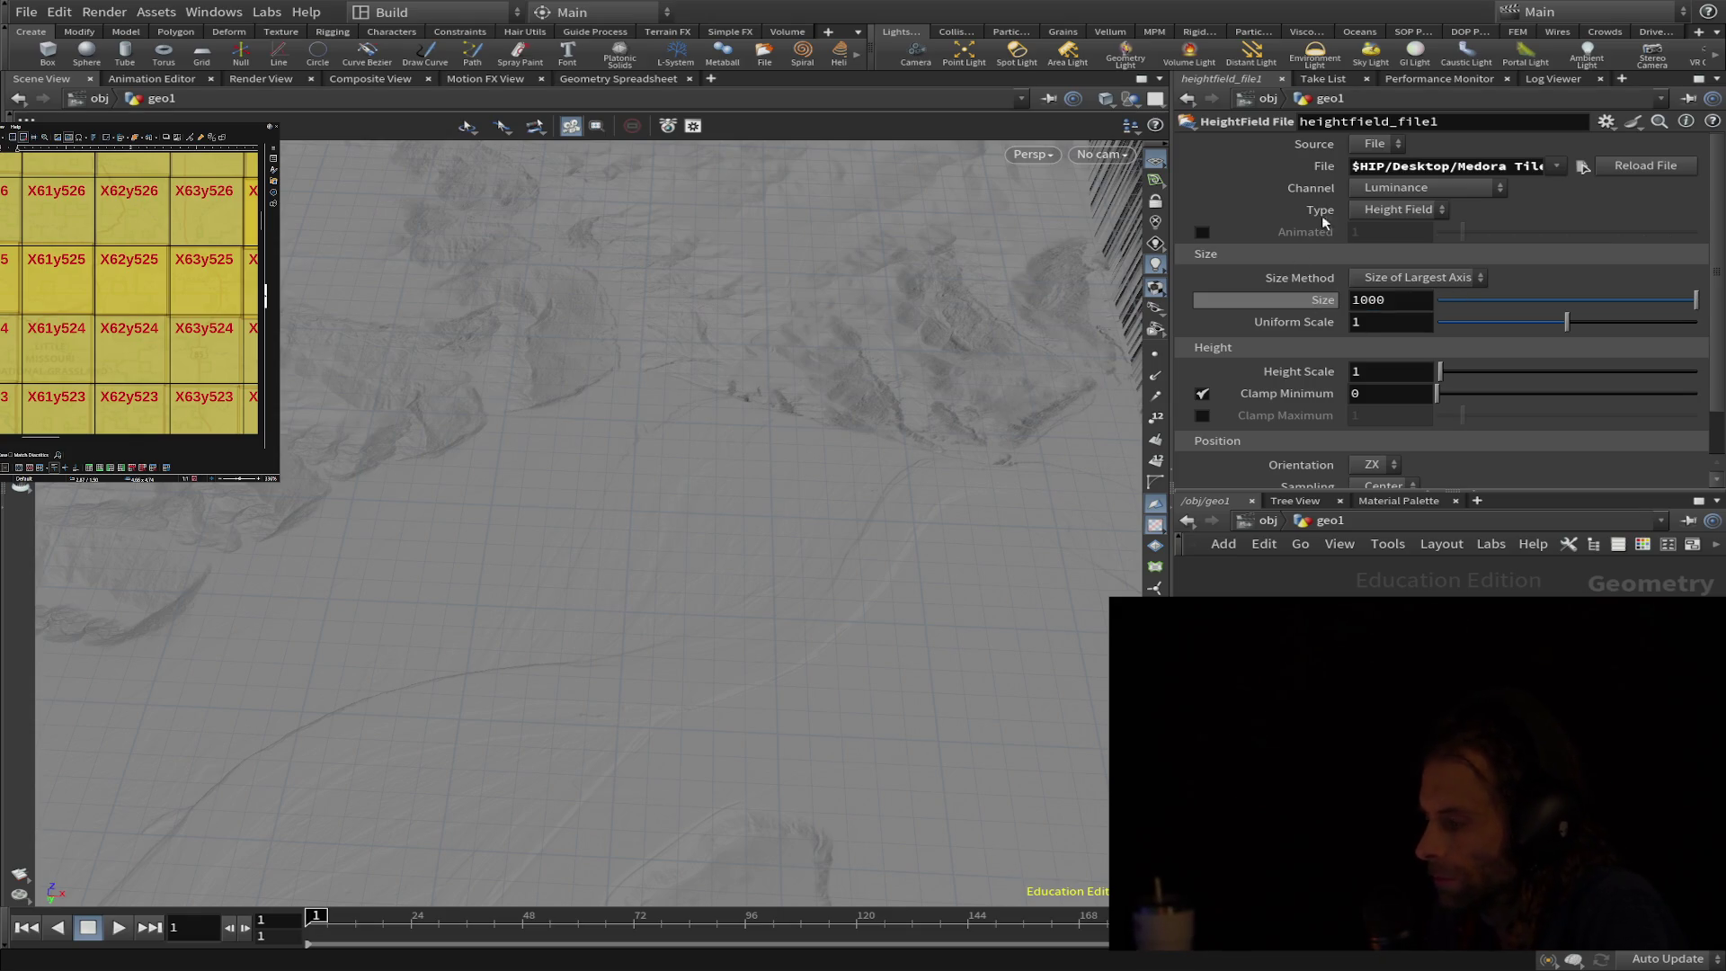
key(Return)
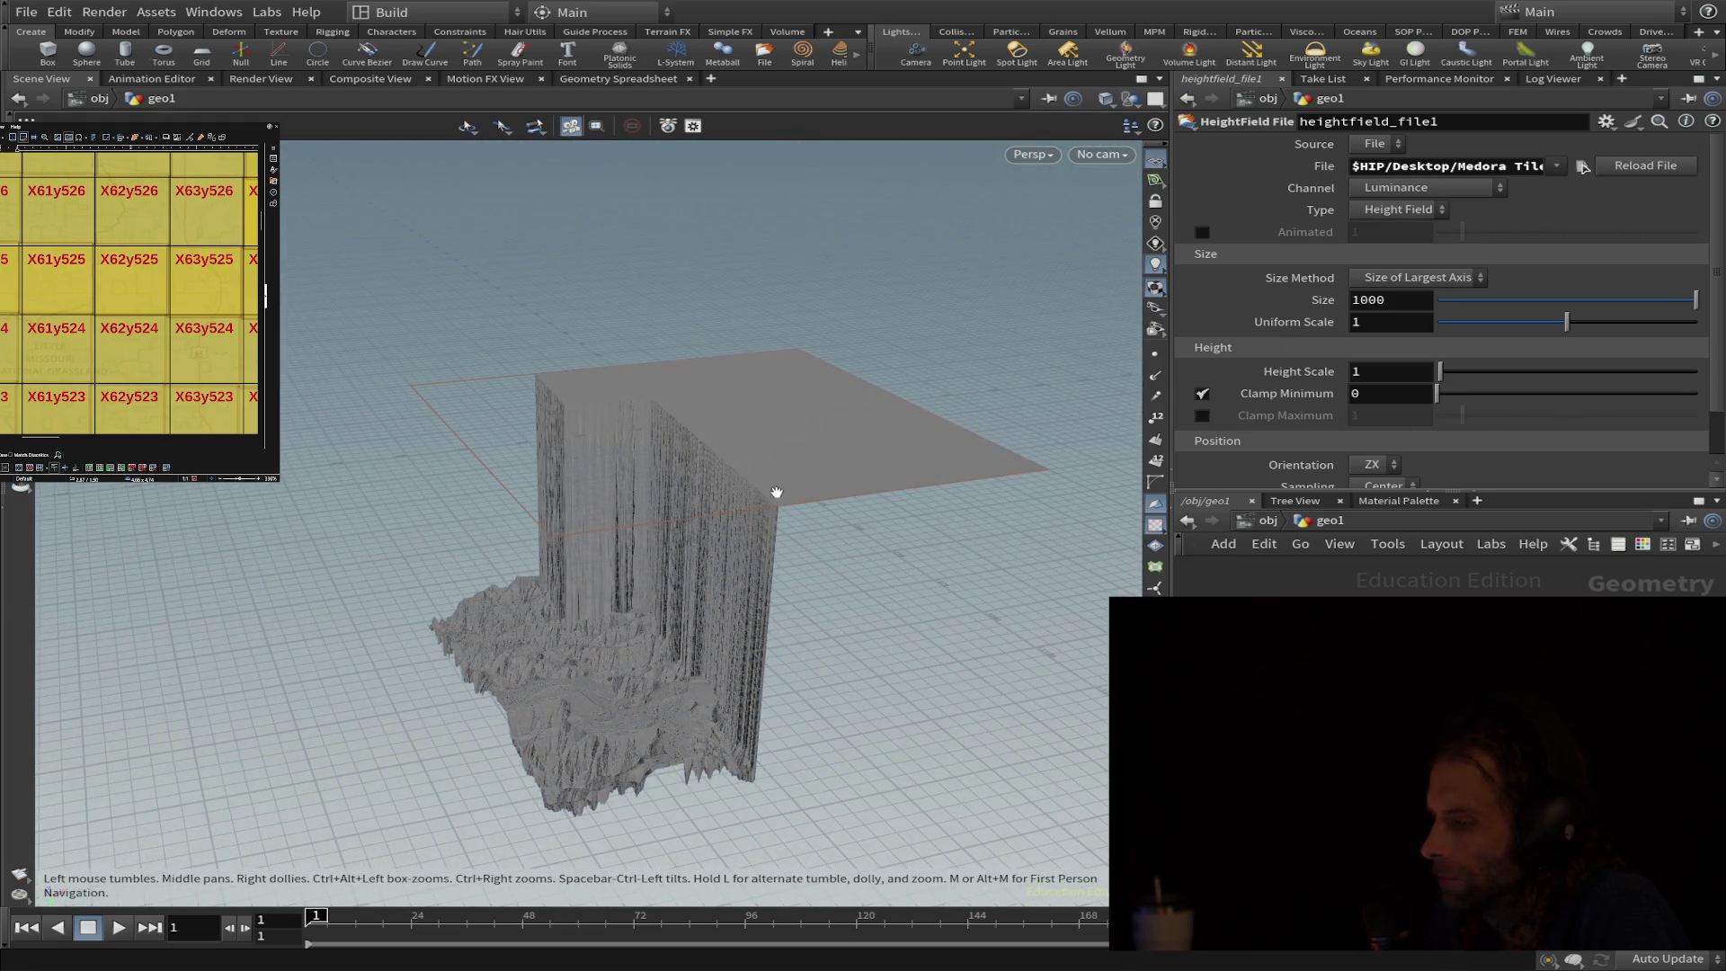
drag(777, 492, 742, 617)
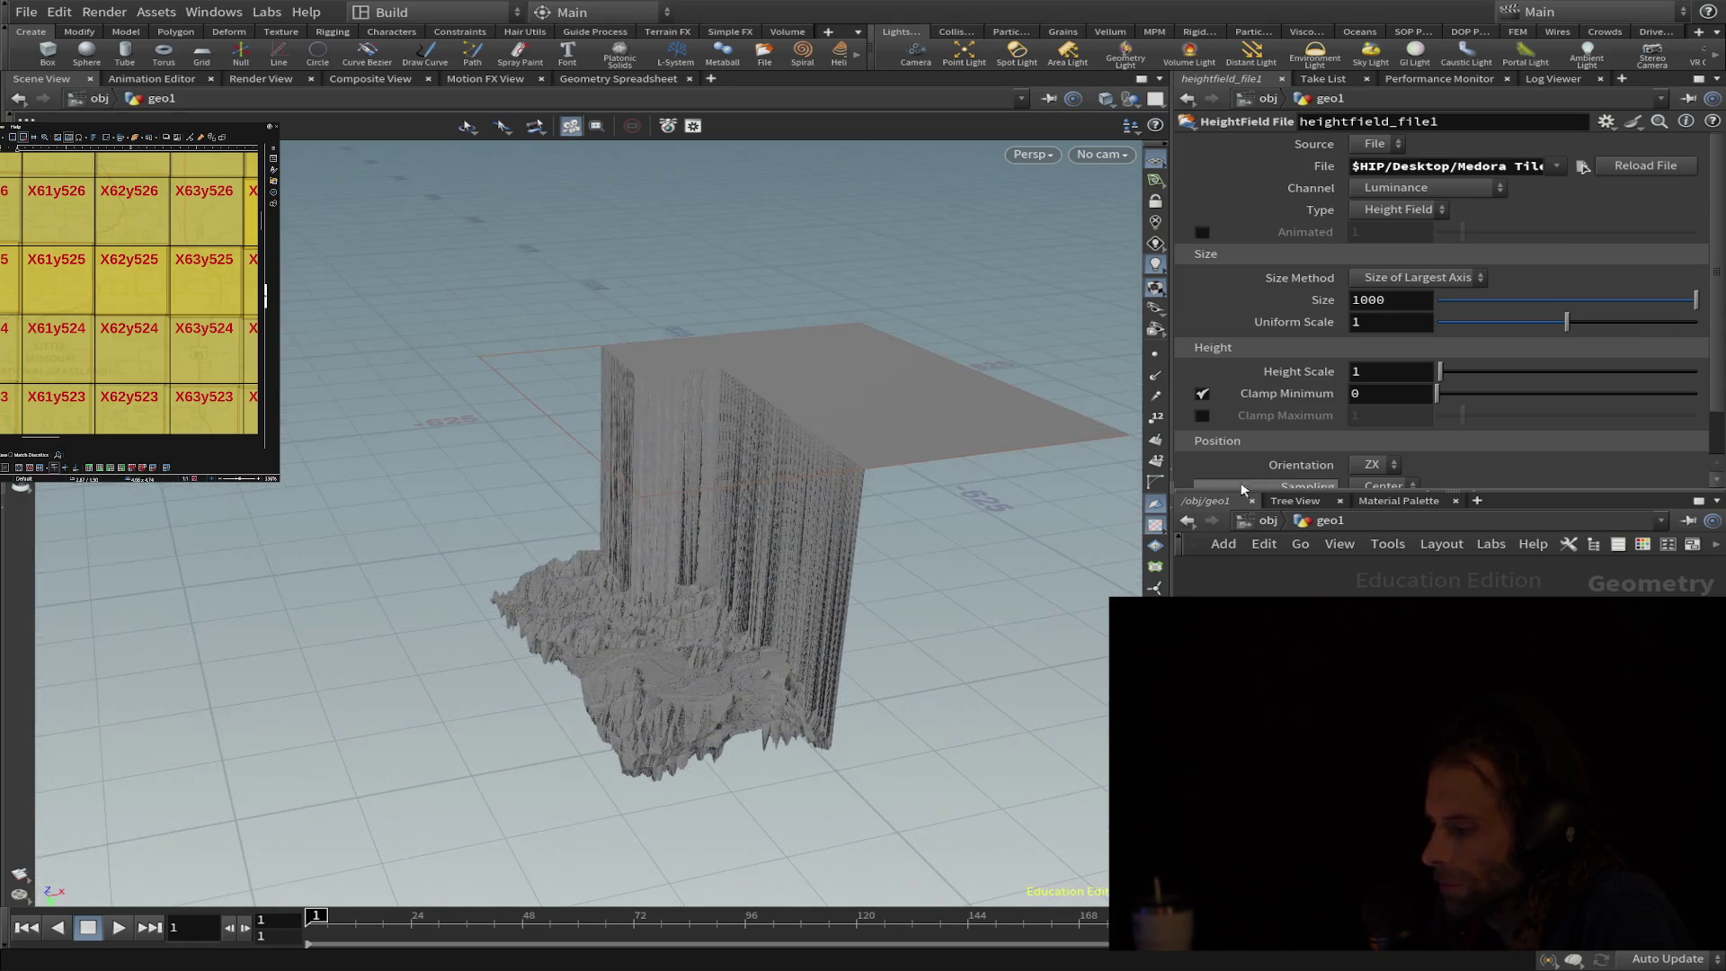
scroll(1312, 419, down, 2)
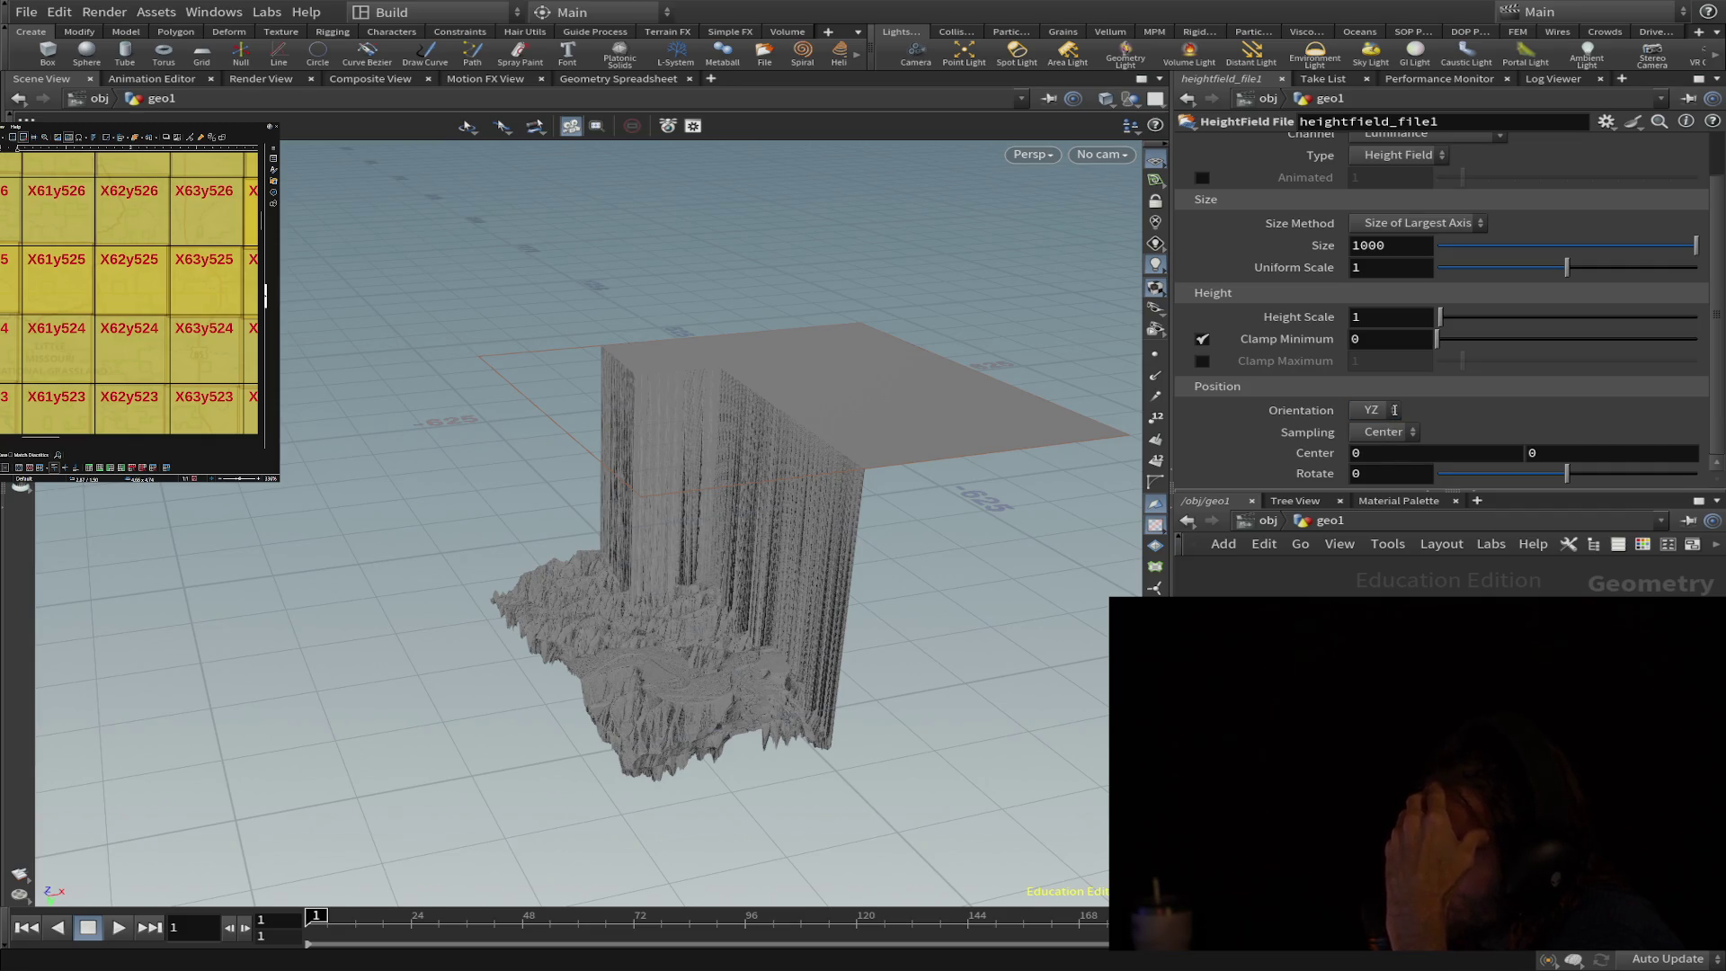
right_drag(850, 447, 693, 462)
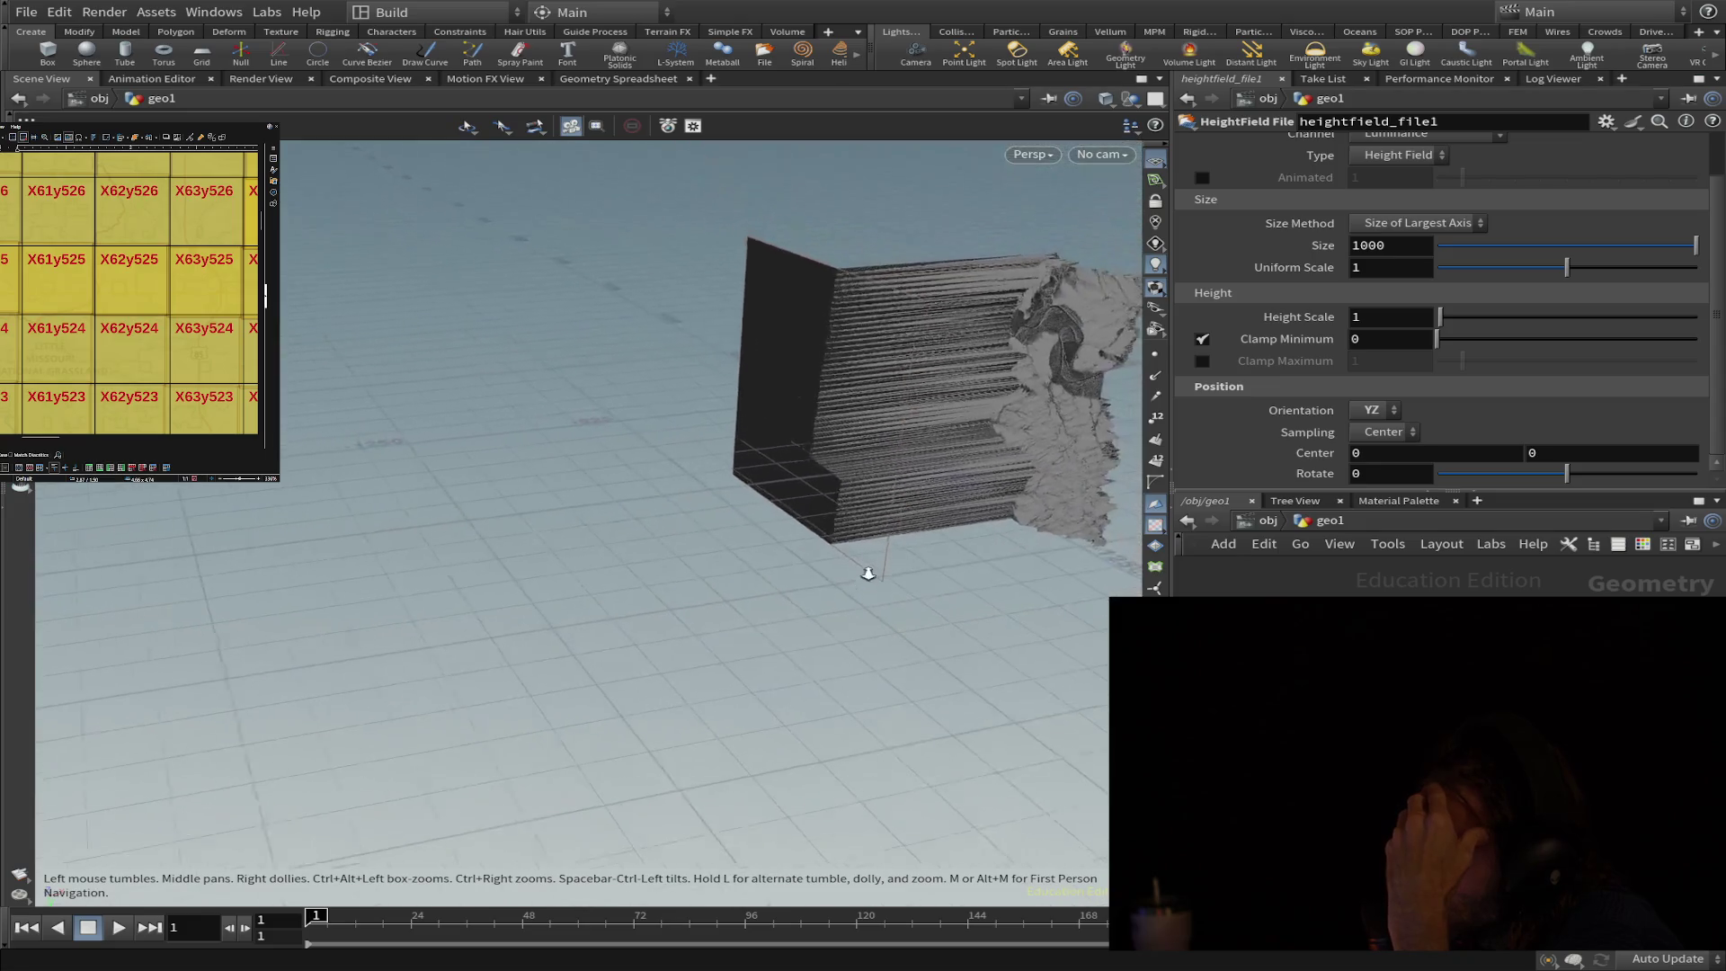
right_drag(842, 398, 697, 400)
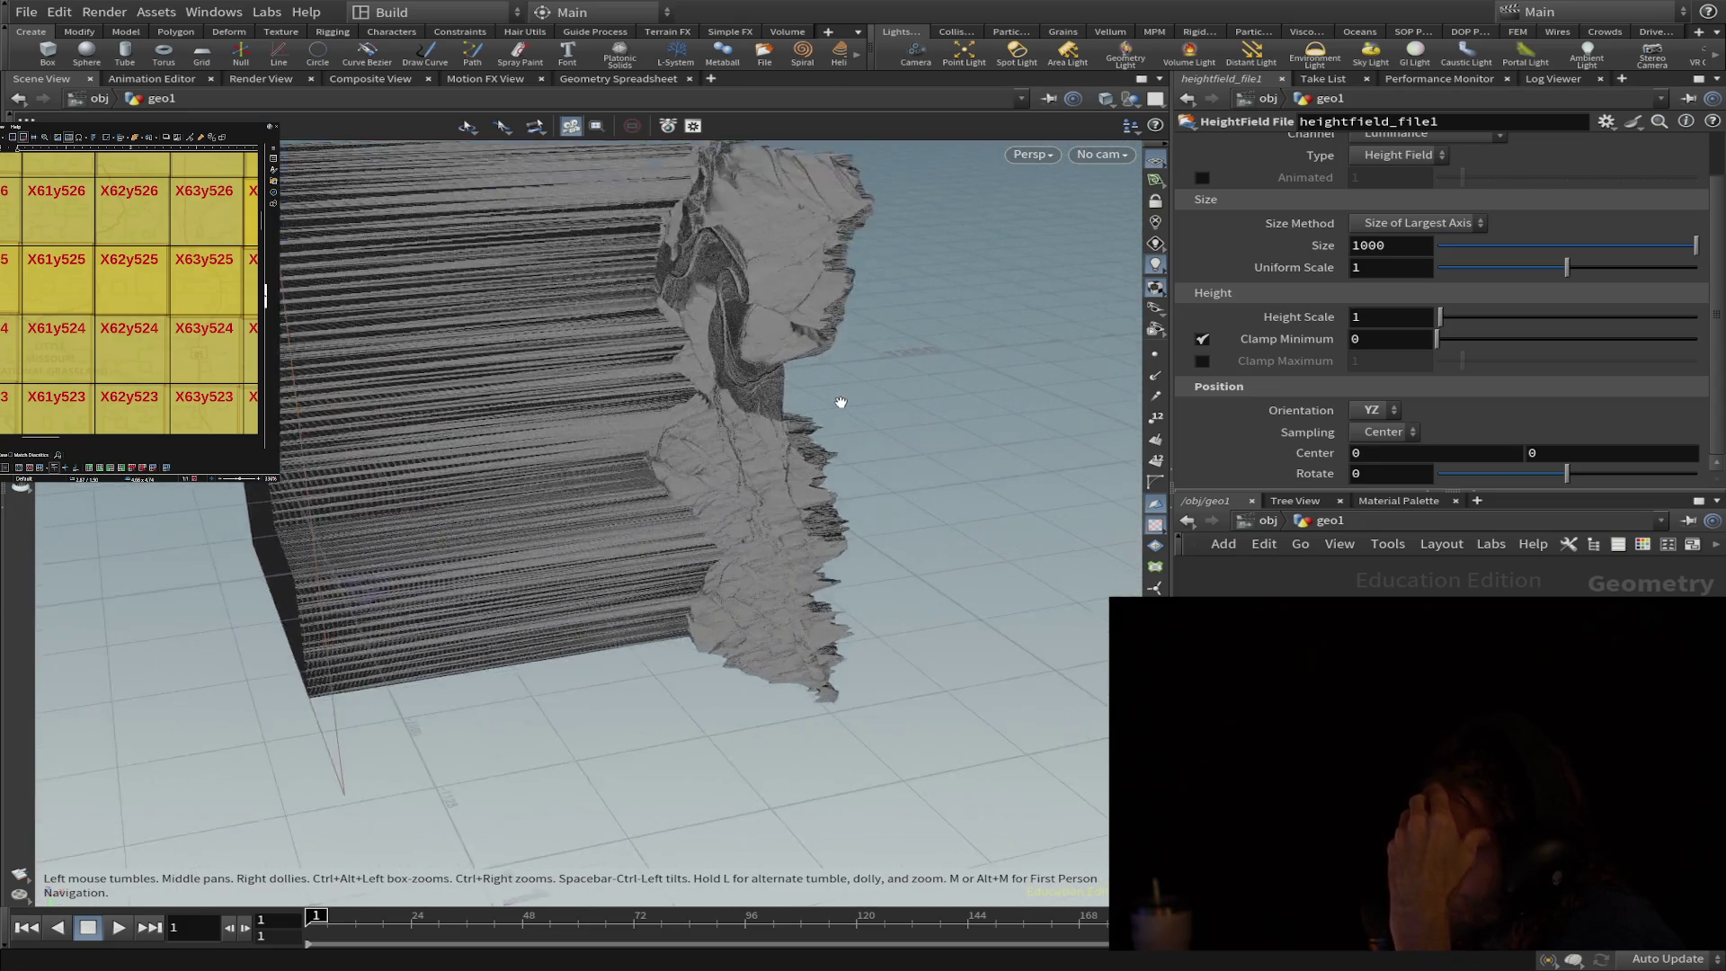
mouse_move(697, 399)
mouse_down()
mouse_move(647, 406)
mouse_move(702, 432)
mouse_move(648, 459)
mouse_move(608, 365)
mouse_up()
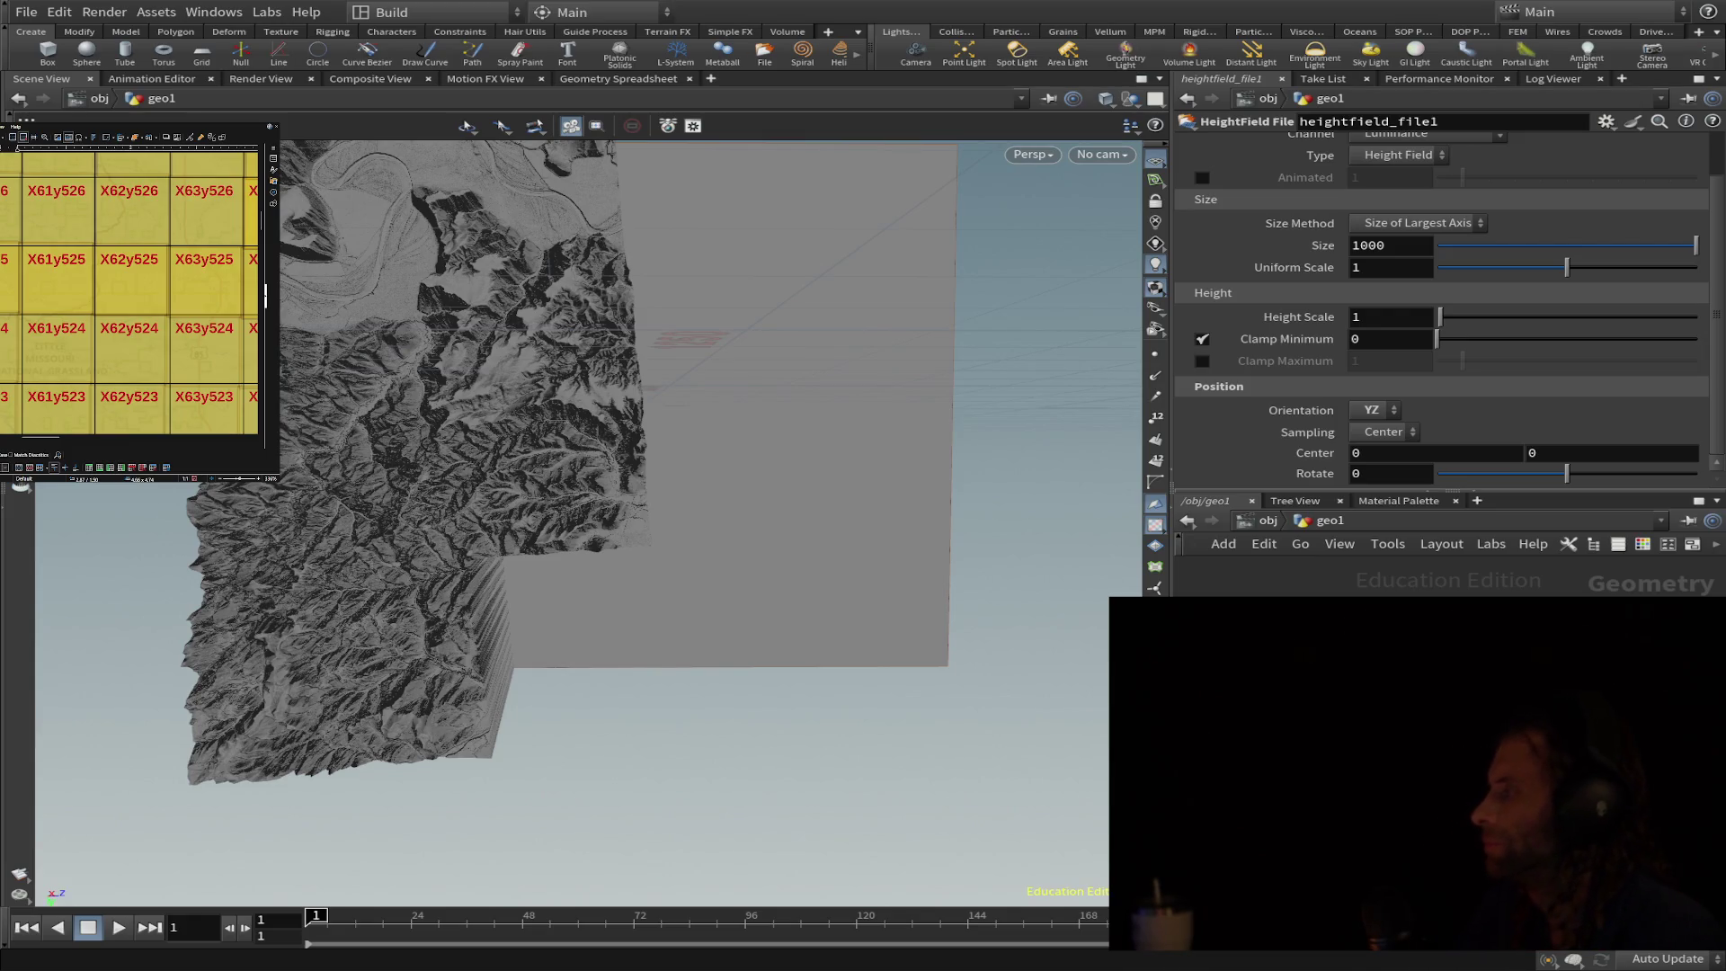
drag(608, 405, 607, 432)
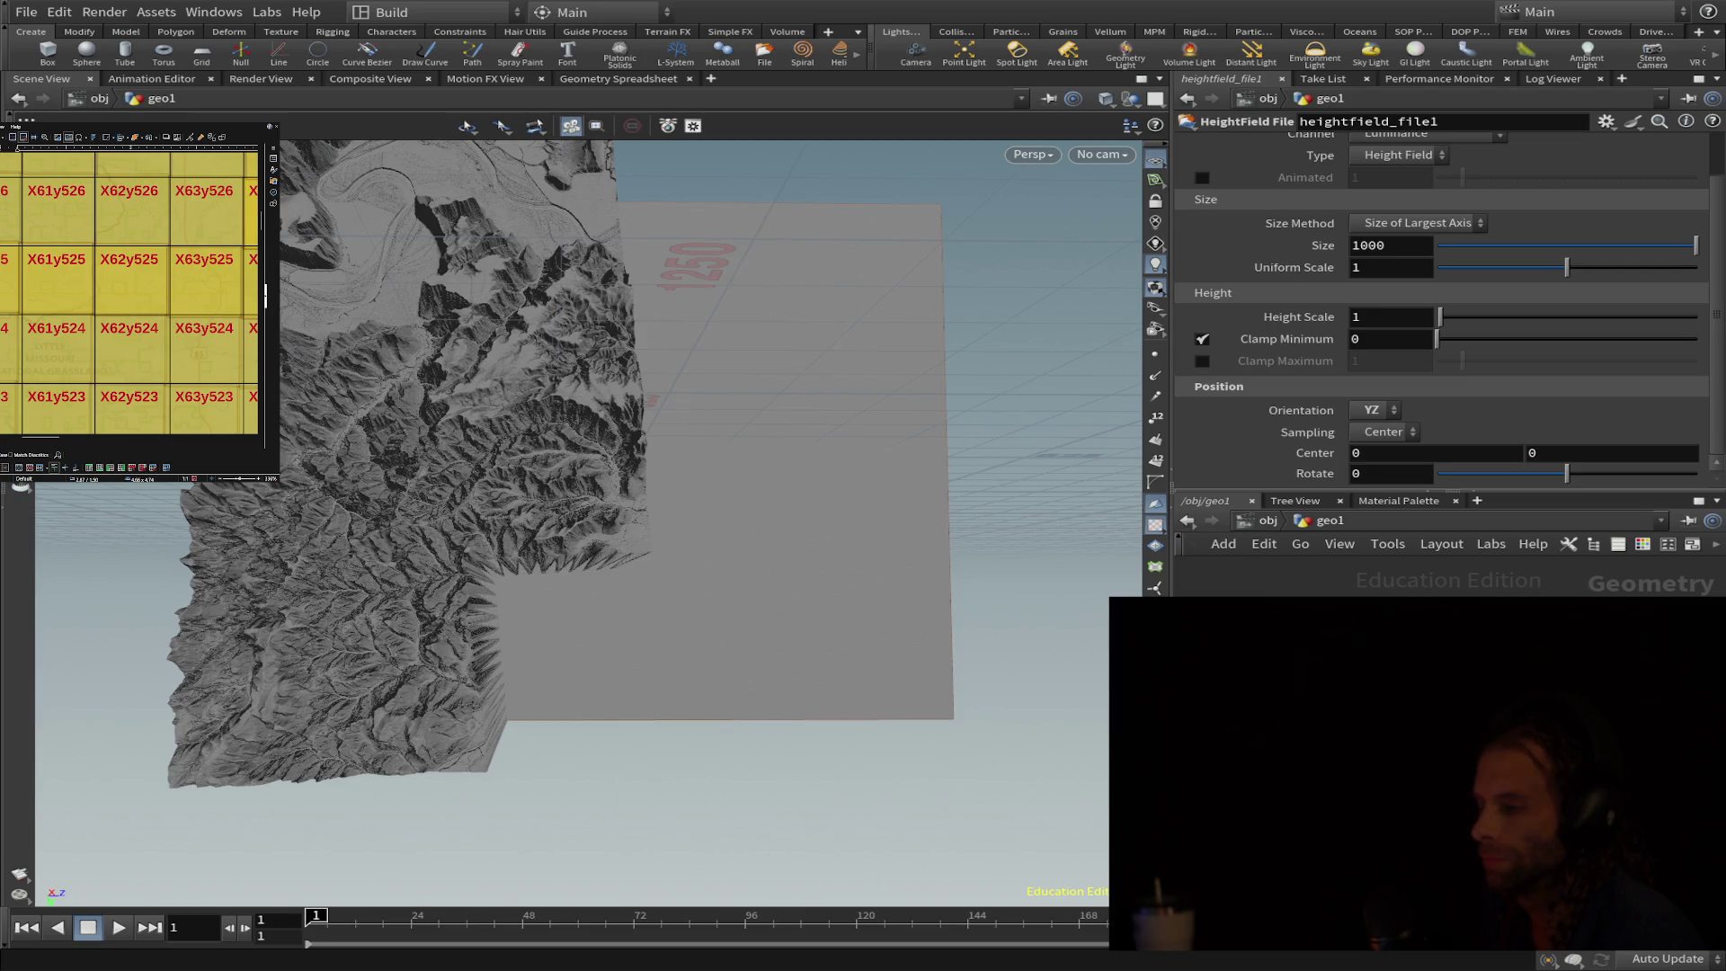
mouse_move(945, 493)
mouse_down()
mouse_move(933, 554)
mouse_move(878, 541)
mouse_move(769, 566)
mouse_move(778, 598)
mouse_move(1004, 591)
mouse_move(967, 536)
mouse_up()
scroll(674, 463, up, 1)
scroll(663, 463, up, 3)
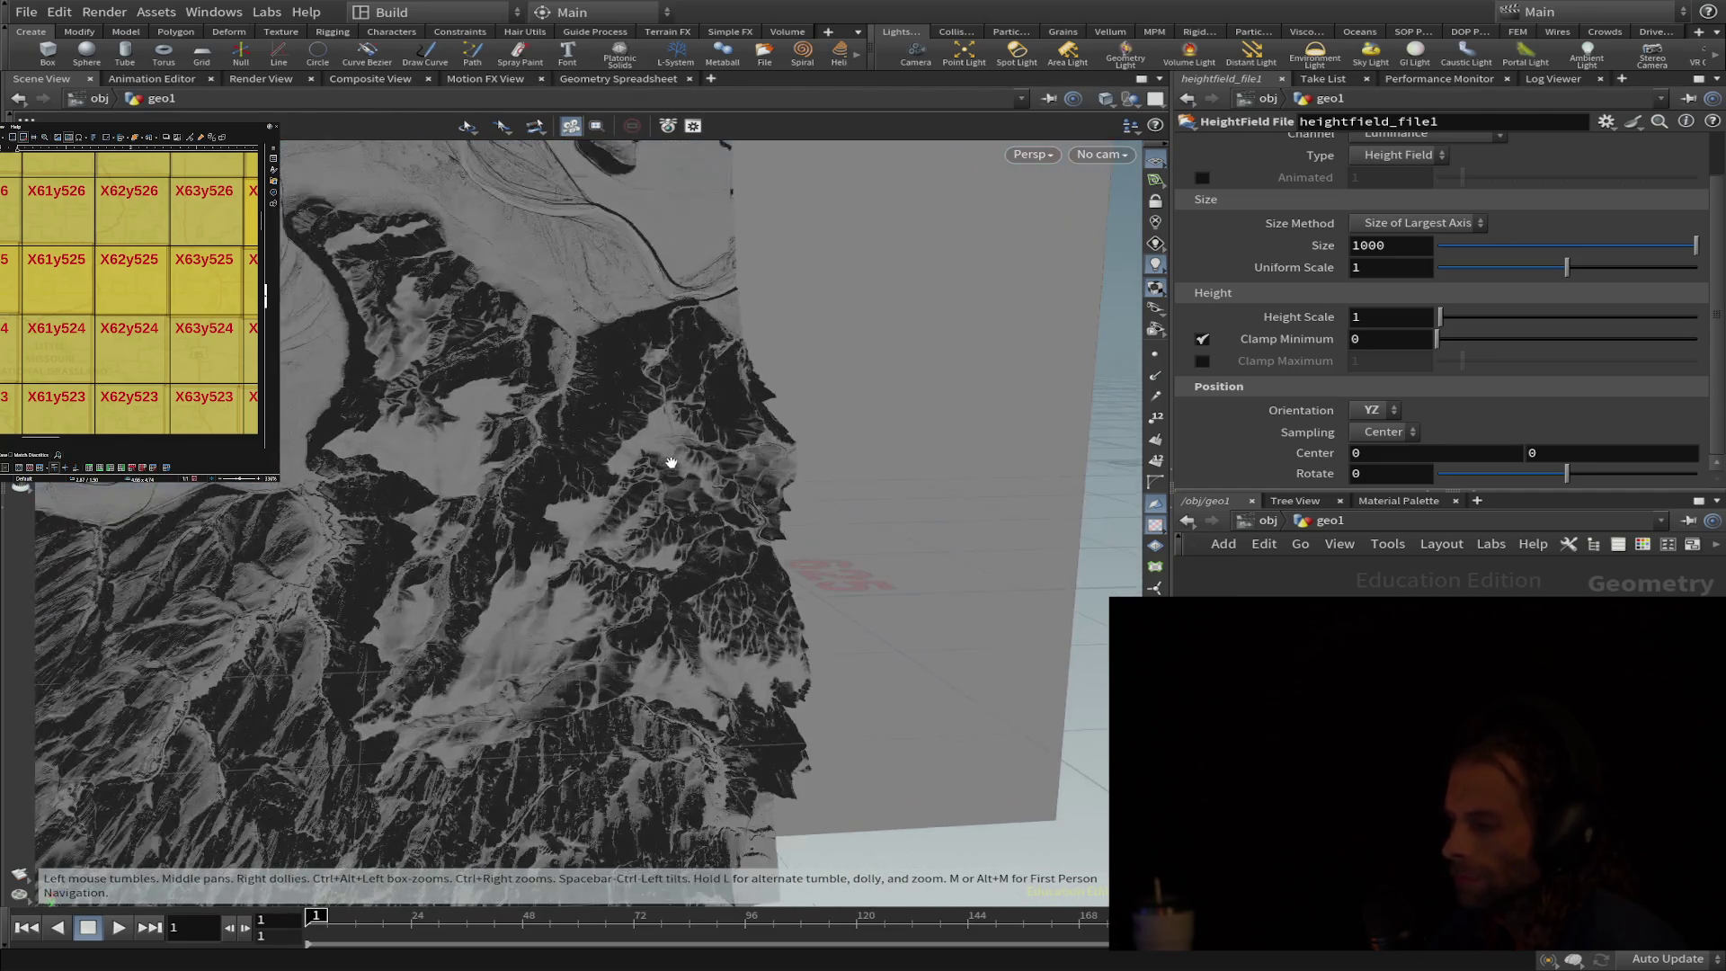
scroll(643, 386, up, 3)
scroll(652, 294, up, 3)
mouse_move(652, 293)
mouse_down()
mouse_move(577, 219)
mouse_move(513, 450)
mouse_move(693, 355)
mouse_move(628, 330)
mouse_move(571, 350)
mouse_move(558, 181)
mouse_up()
scroll(629, 329, up, 1)
scroll(605, 327, up, 4)
scroll(606, 328, up, 2)
scroll(472, 491, up, 3)
mouse_move(473, 491)
mouse_down()
mouse_move(454, 536)
mouse_move(471, 587)
mouse_move(359, 504)
mouse_move(211, 536)
mouse_move(556, 610)
mouse_move(445, 608)
mouse_move(488, 789)
mouse_up()
scroll(490, 597, down, 2)
scroll(490, 597, down, 4)
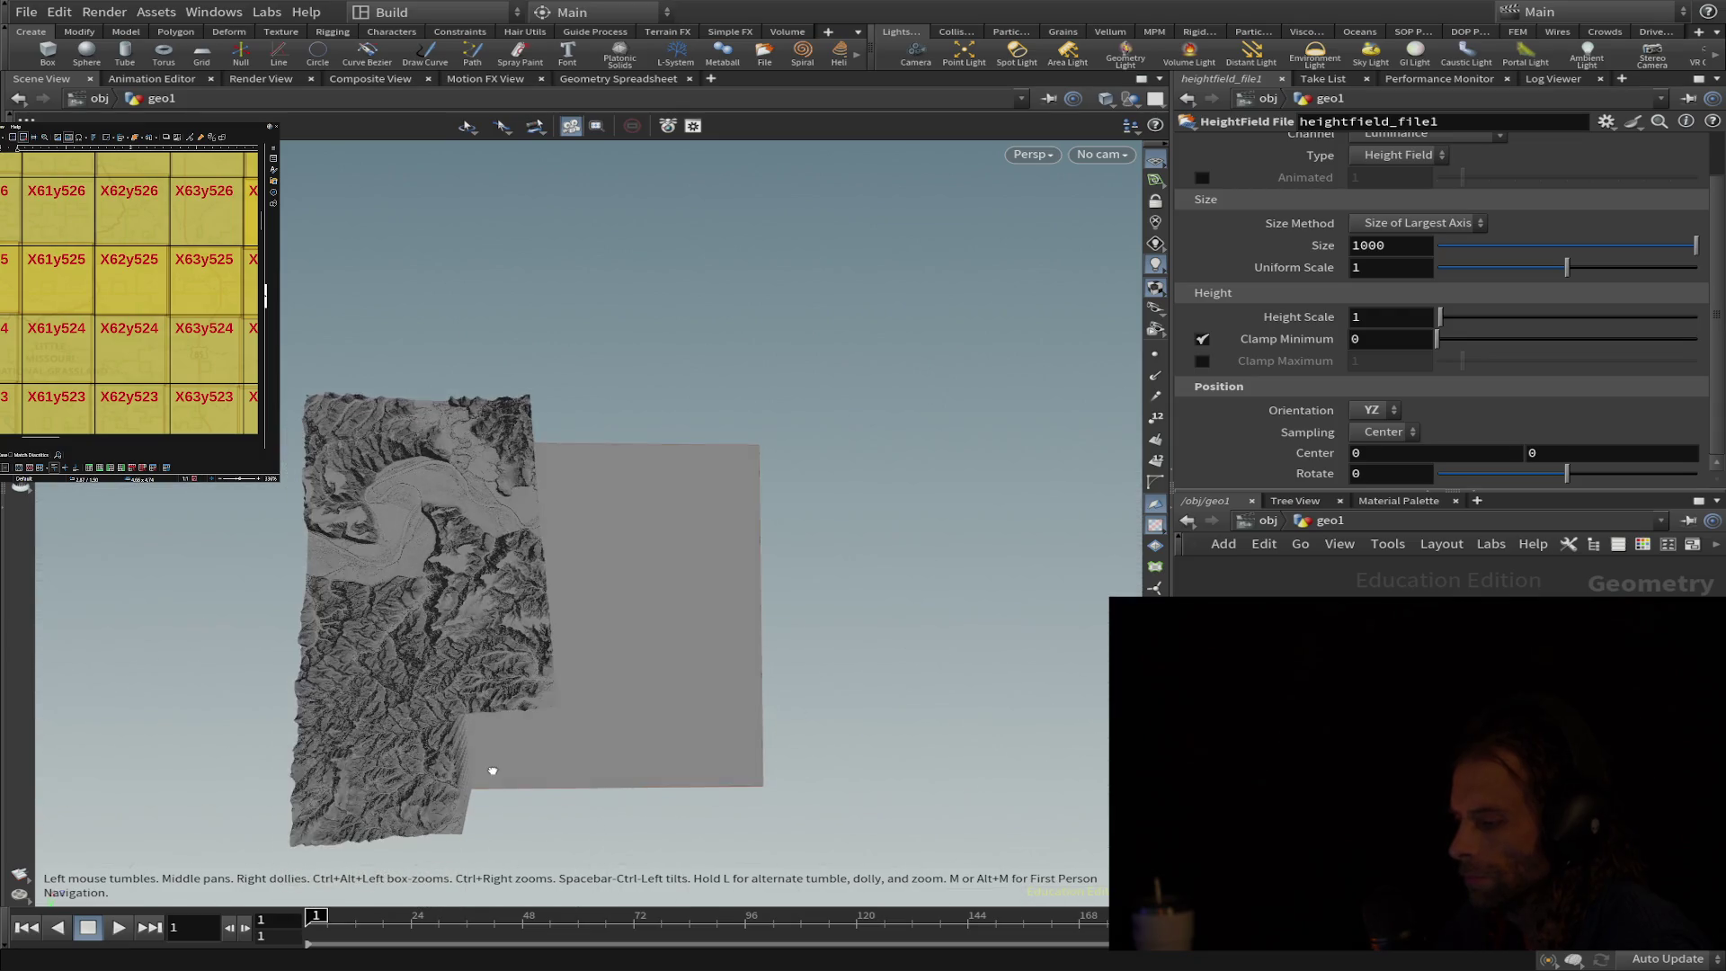
mouse_move(514, 631)
mouse_down()
mouse_move(564, 605)
mouse_move(527, 662)
mouse_move(474, 663)
mouse_move(590, 635)
mouse_up()
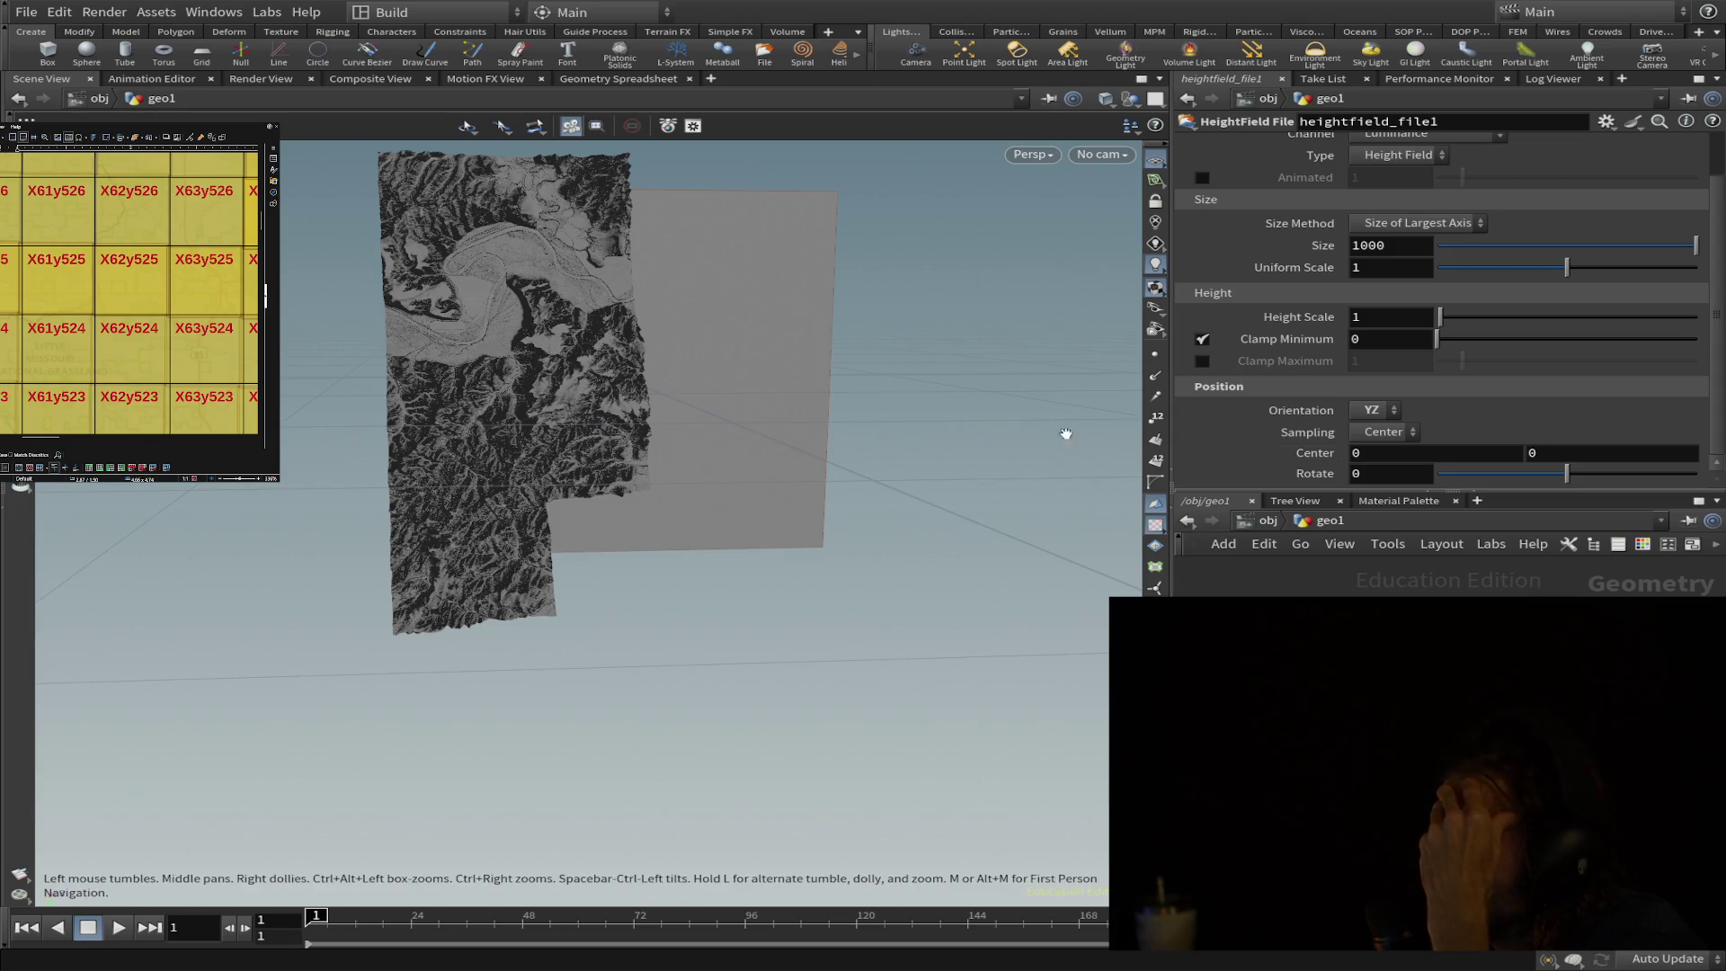
scroll(1585, 169, up, 2)
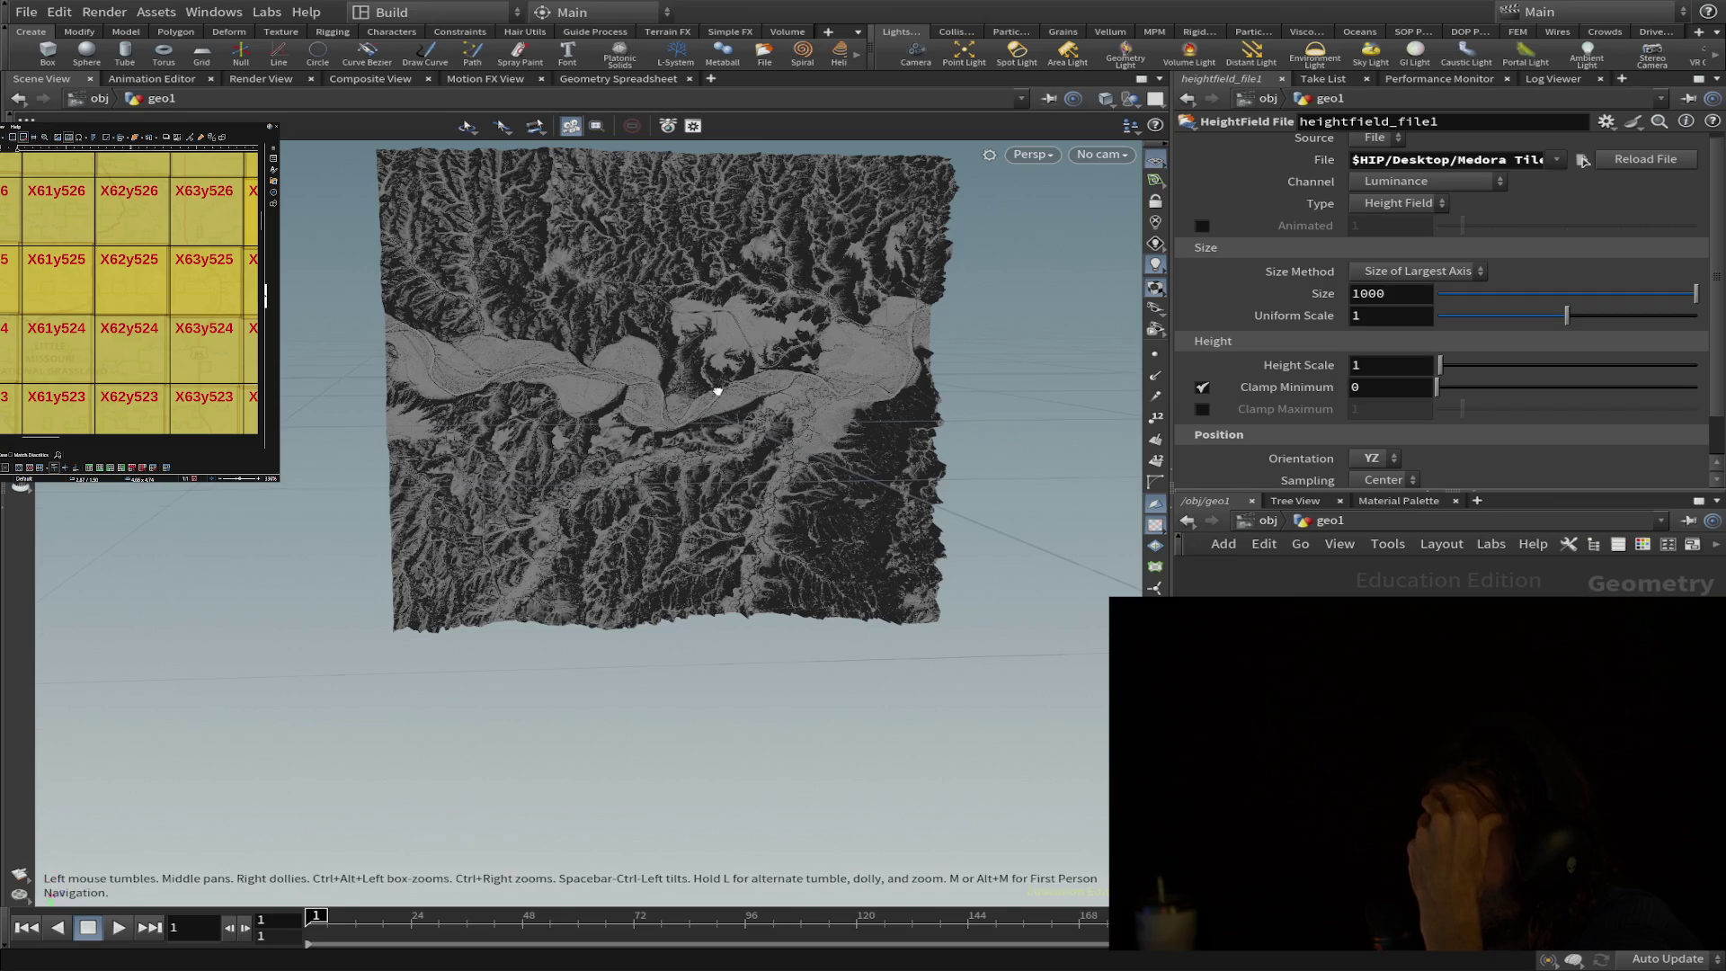
- Orbit the terrain slightly and return to a similar viewing angle
mouse_move(679, 397)
mouse_down()
mouse_move(664, 455)
mouse_move(702, 385)
mouse_up()
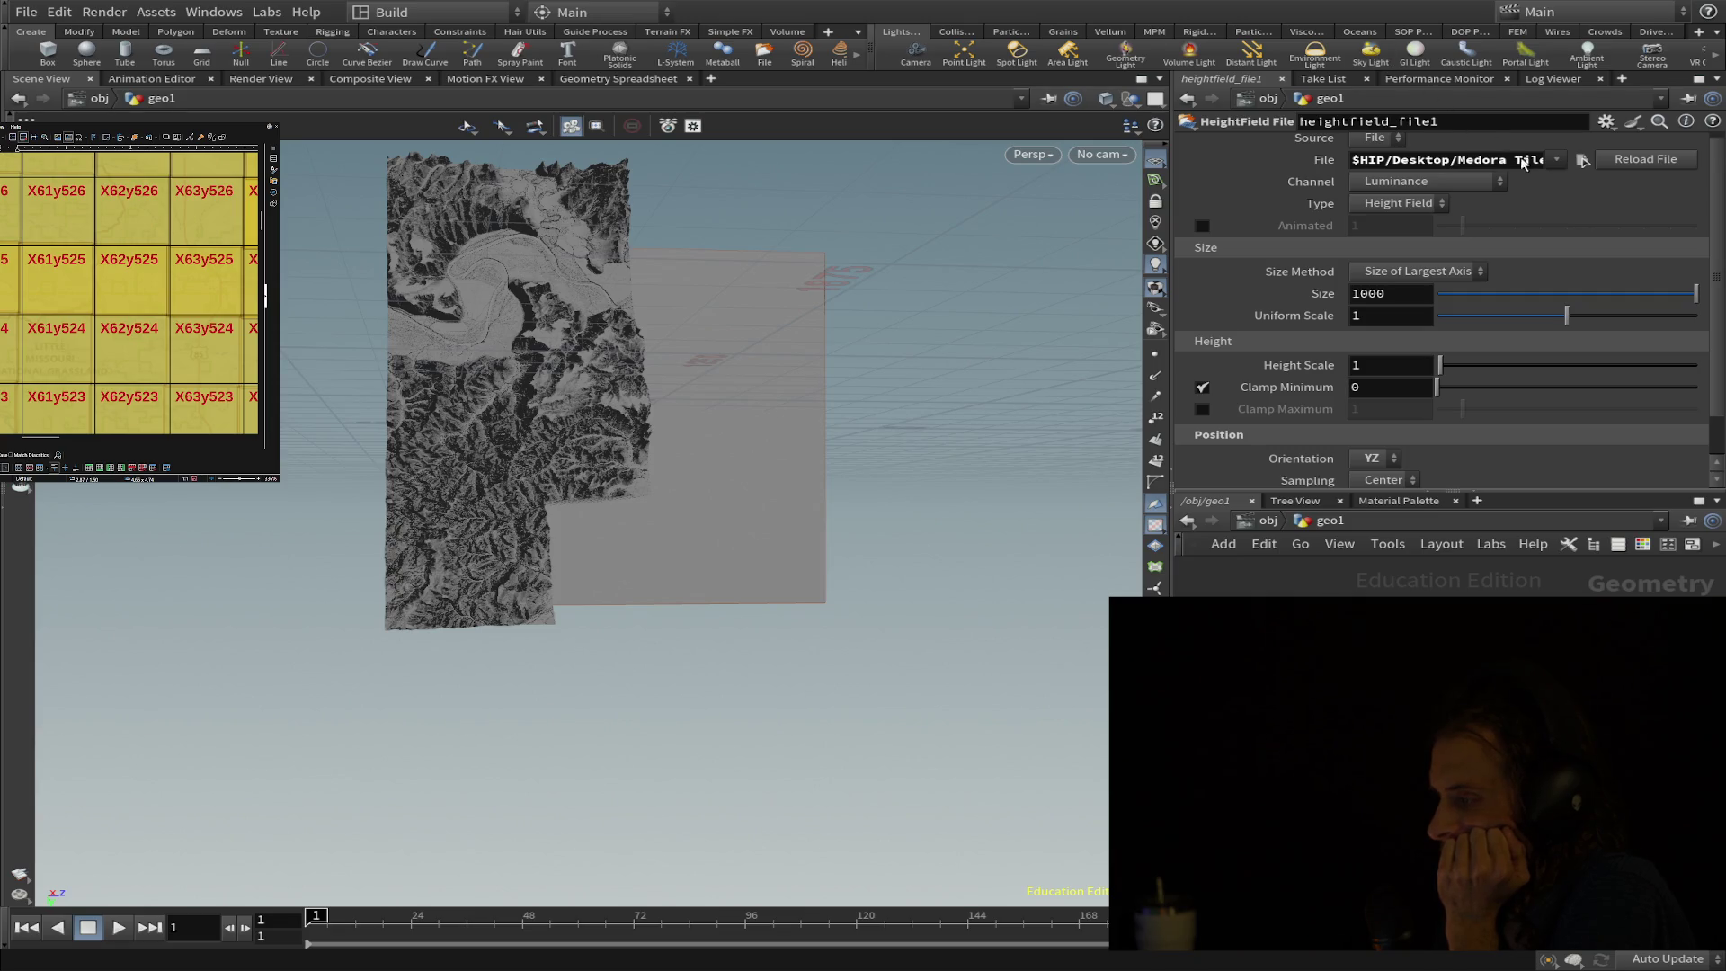
- Reload the Medora tile heightmap repeatedly until the full square tile appears
click(1637, 160)
click(1634, 157)
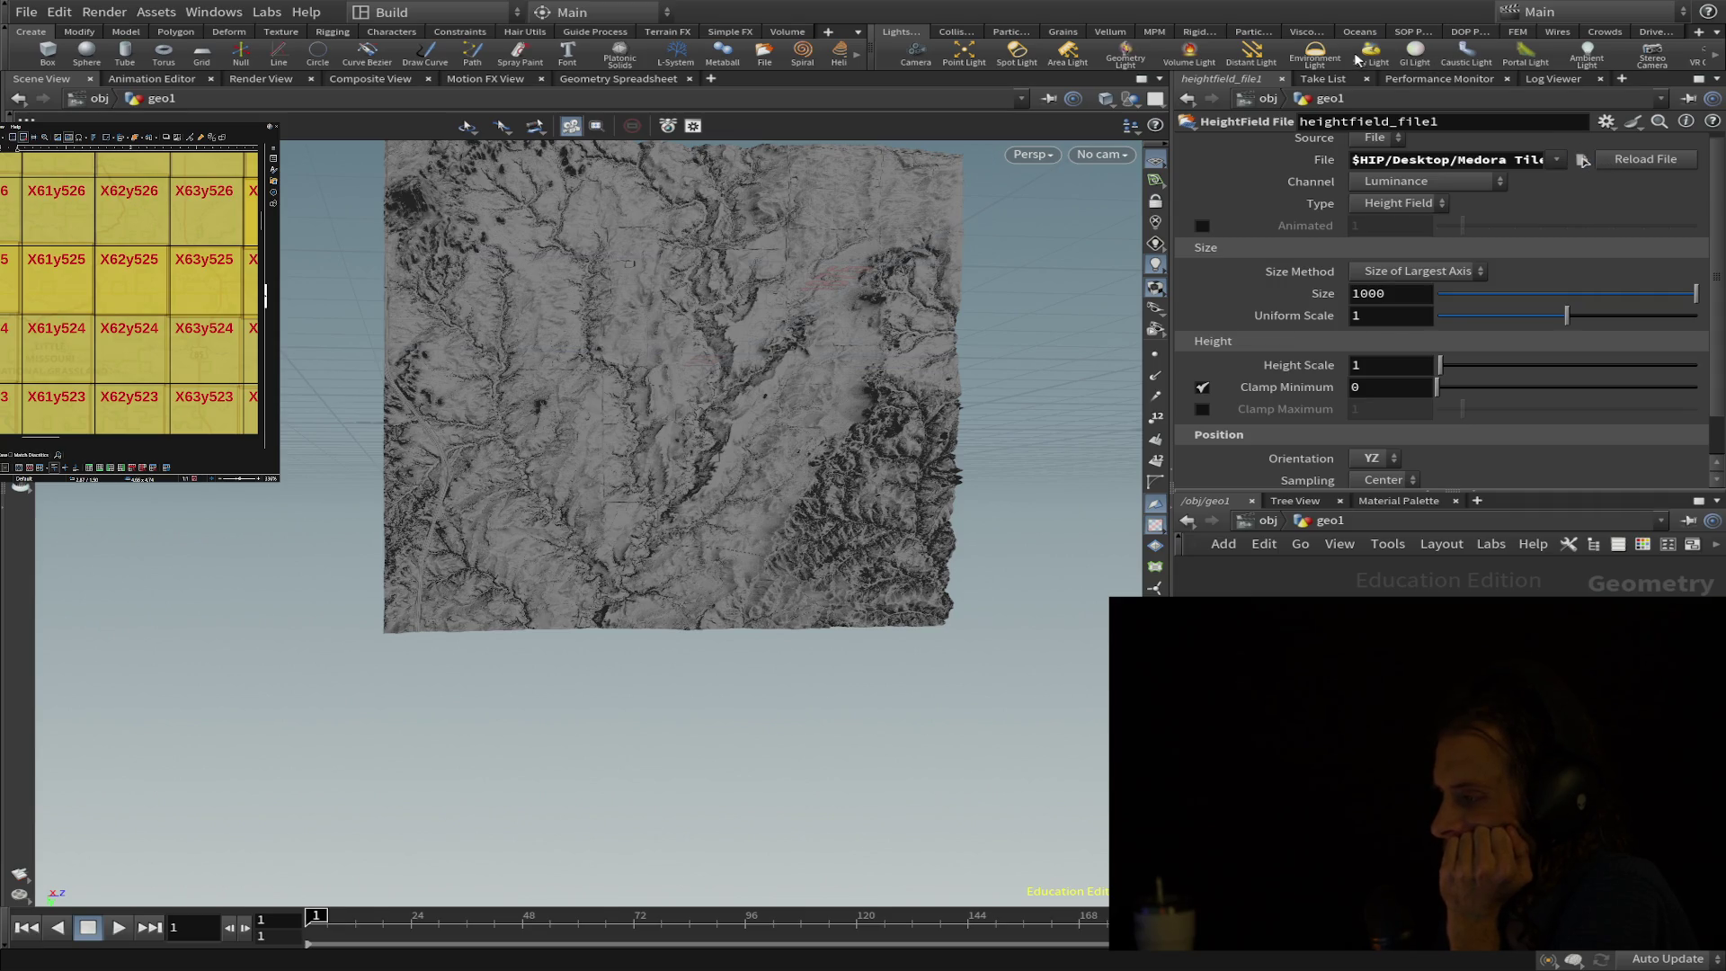
click(1650, 159)
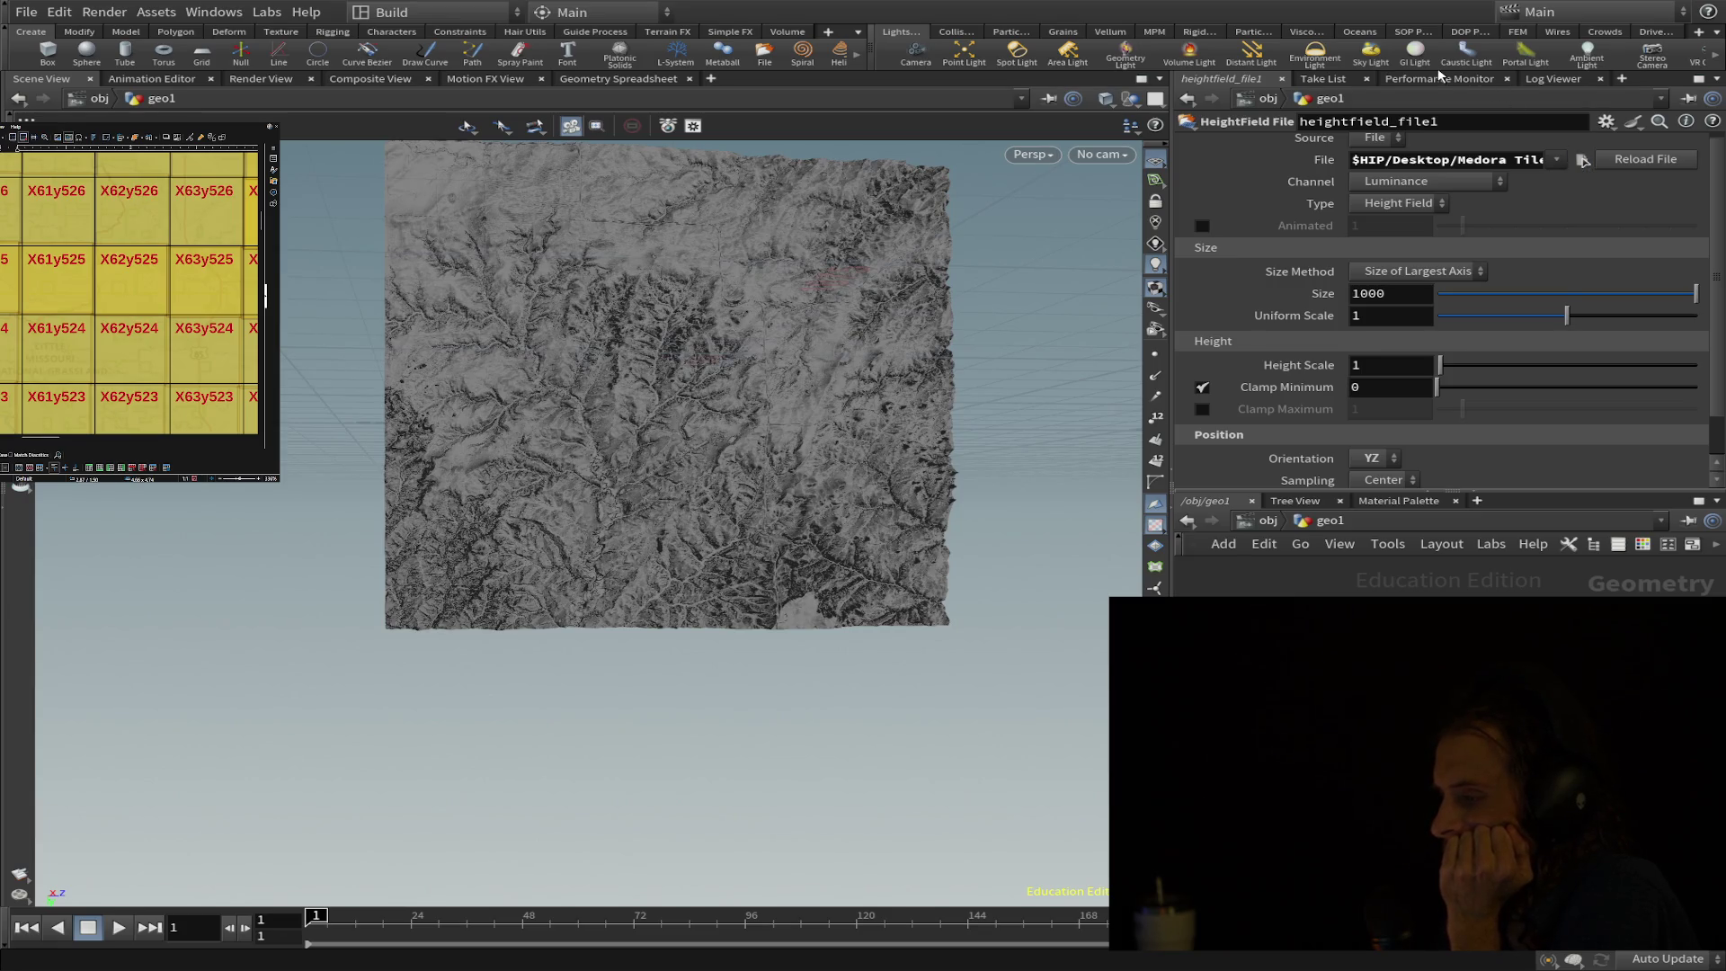
click(1647, 162)
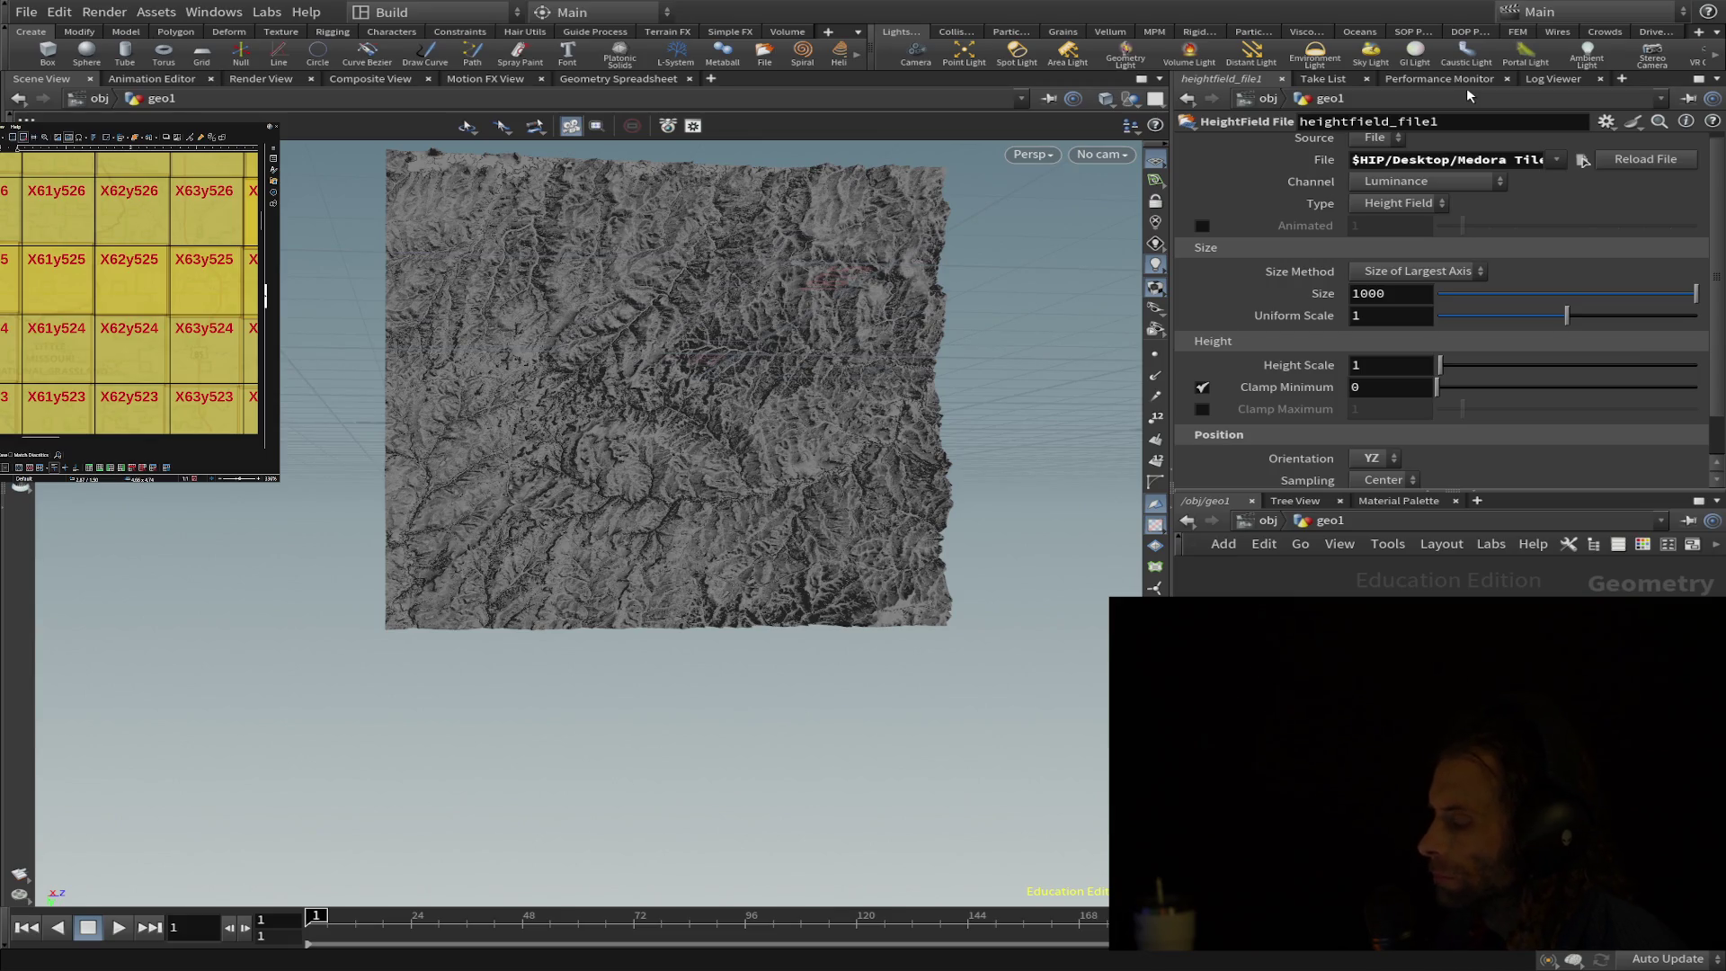
- Reload the heightmap tile several times to refresh the heightfield terrain
click(1630, 155)
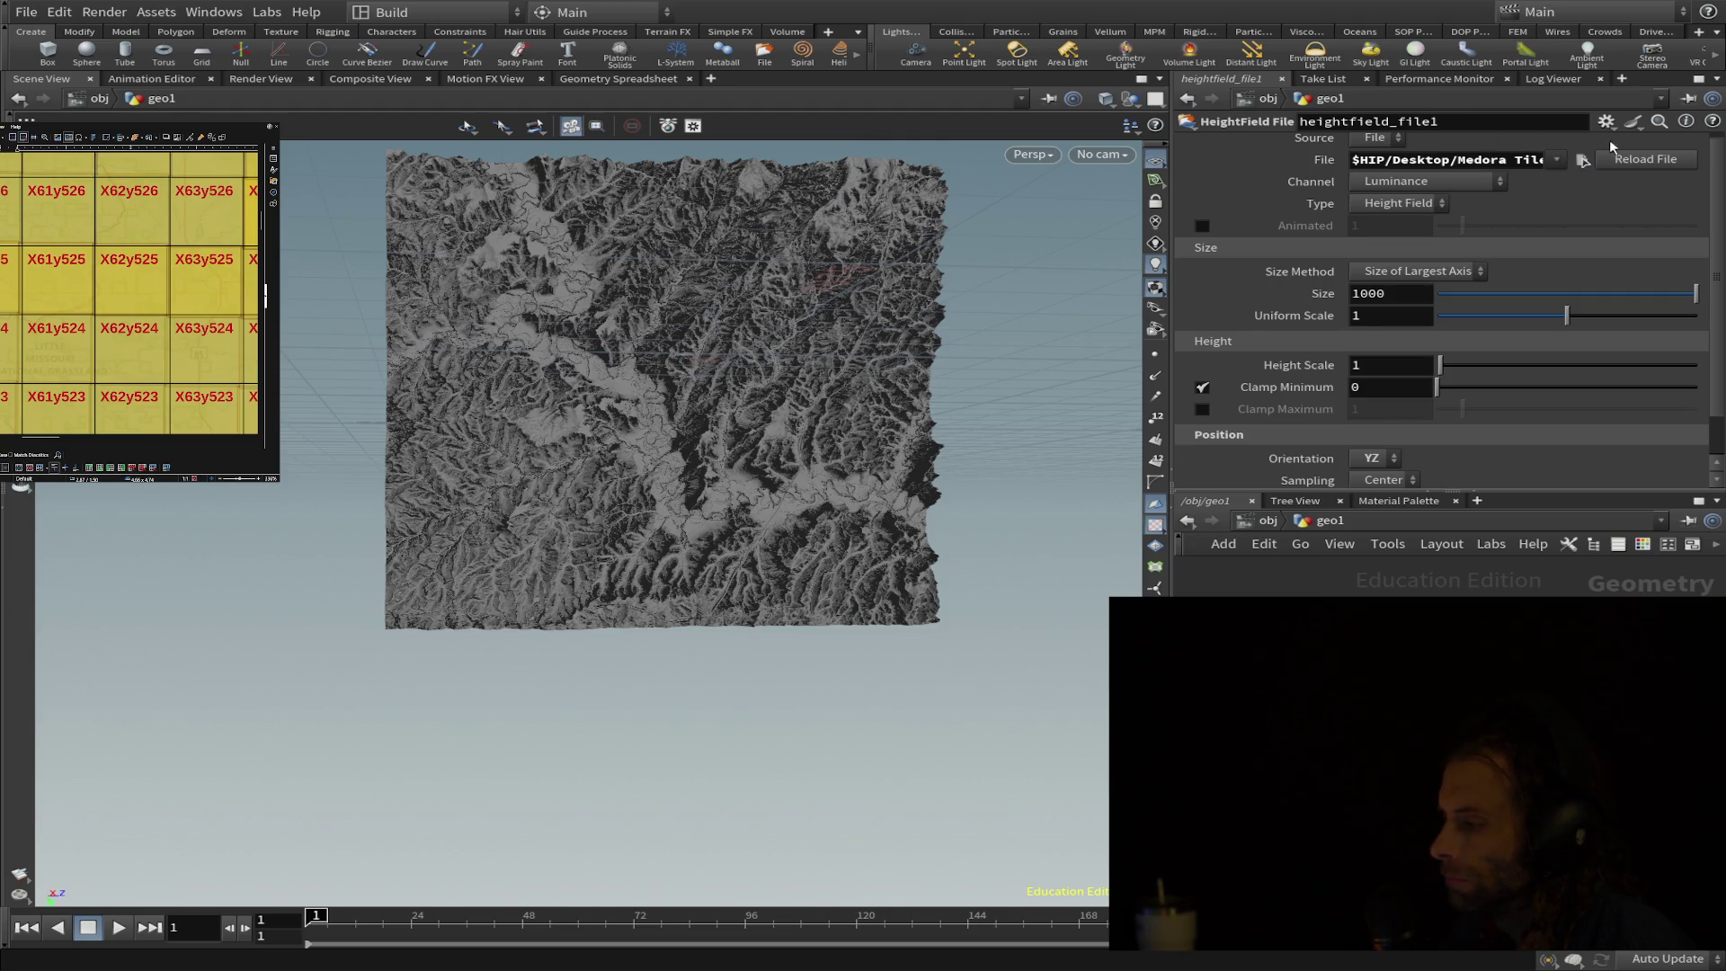
click(1661, 163)
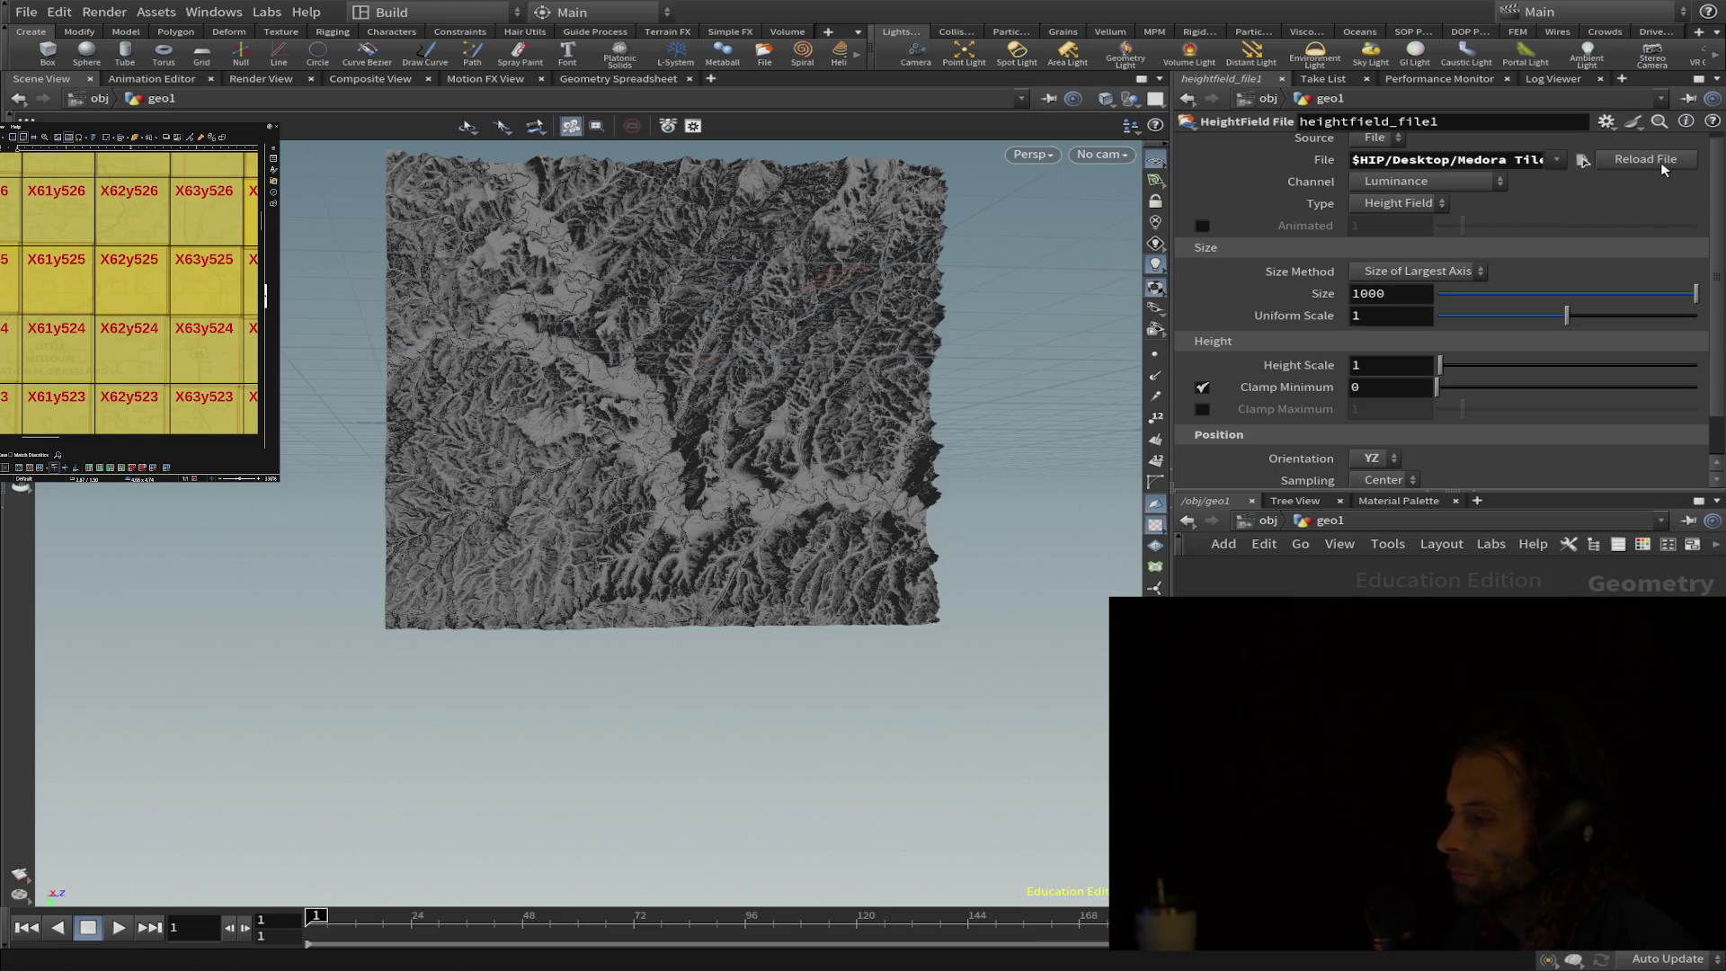
click(1661, 162)
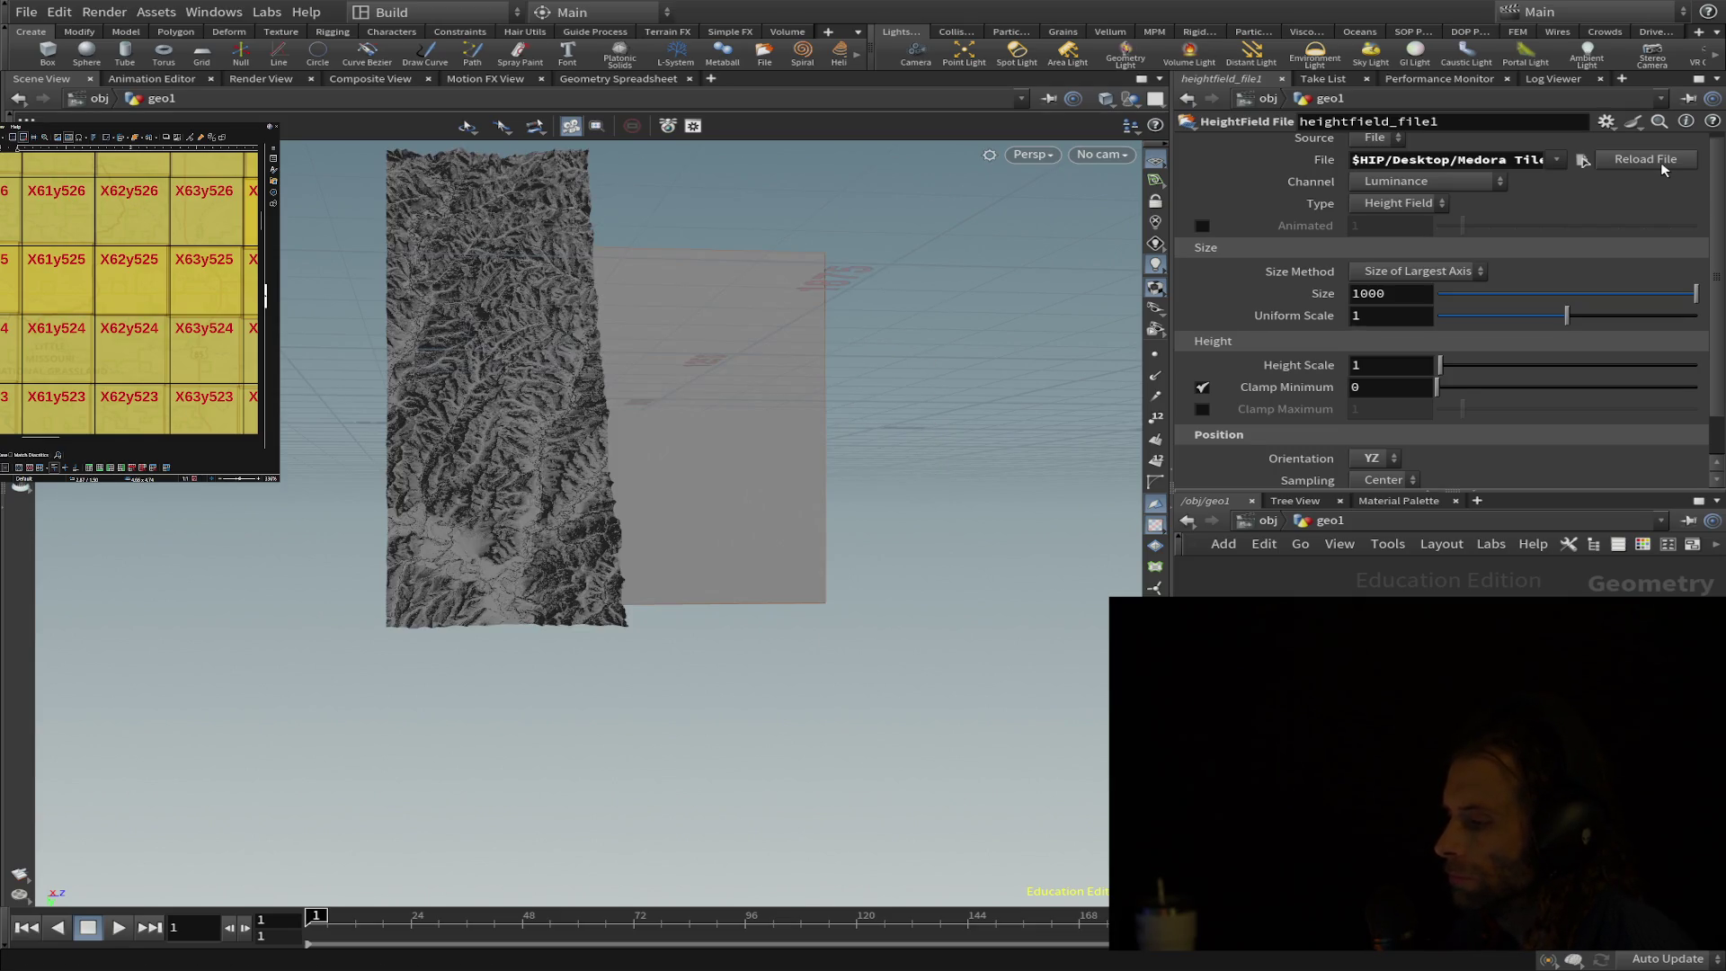
- Reload the heightmap file once more to update the heightfield
click(1659, 162)
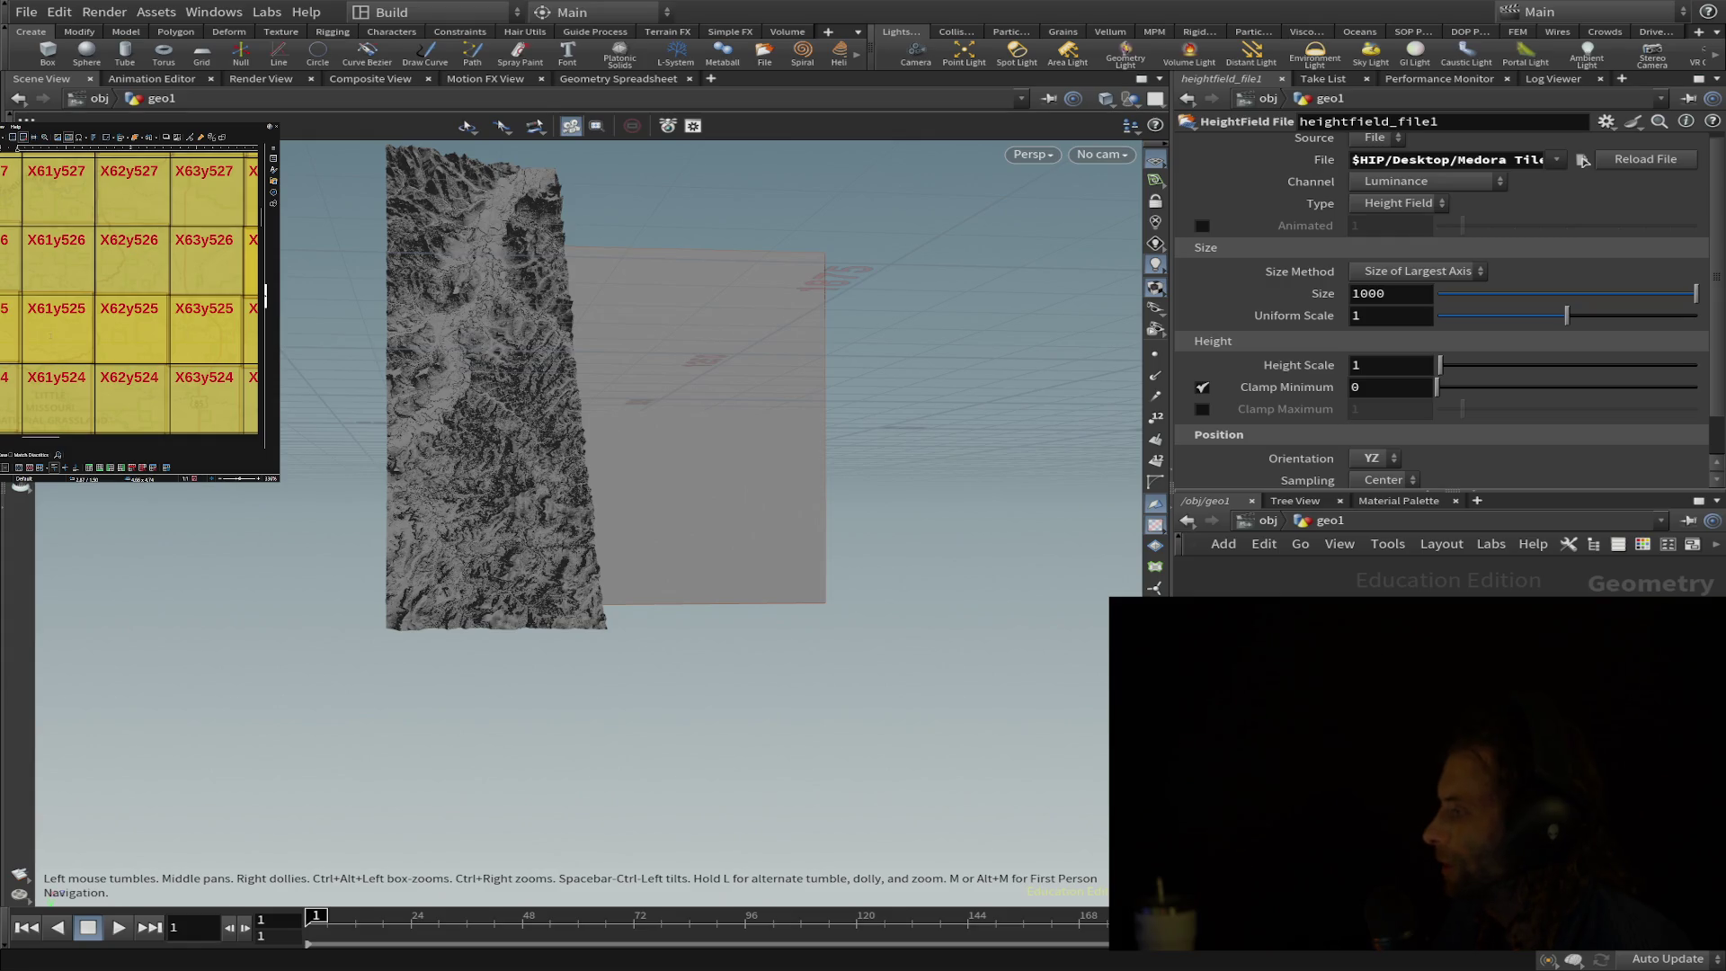
- Shift the reference tile map one column over to check neighbouring tiles
drag(41, 435, 115, 438)
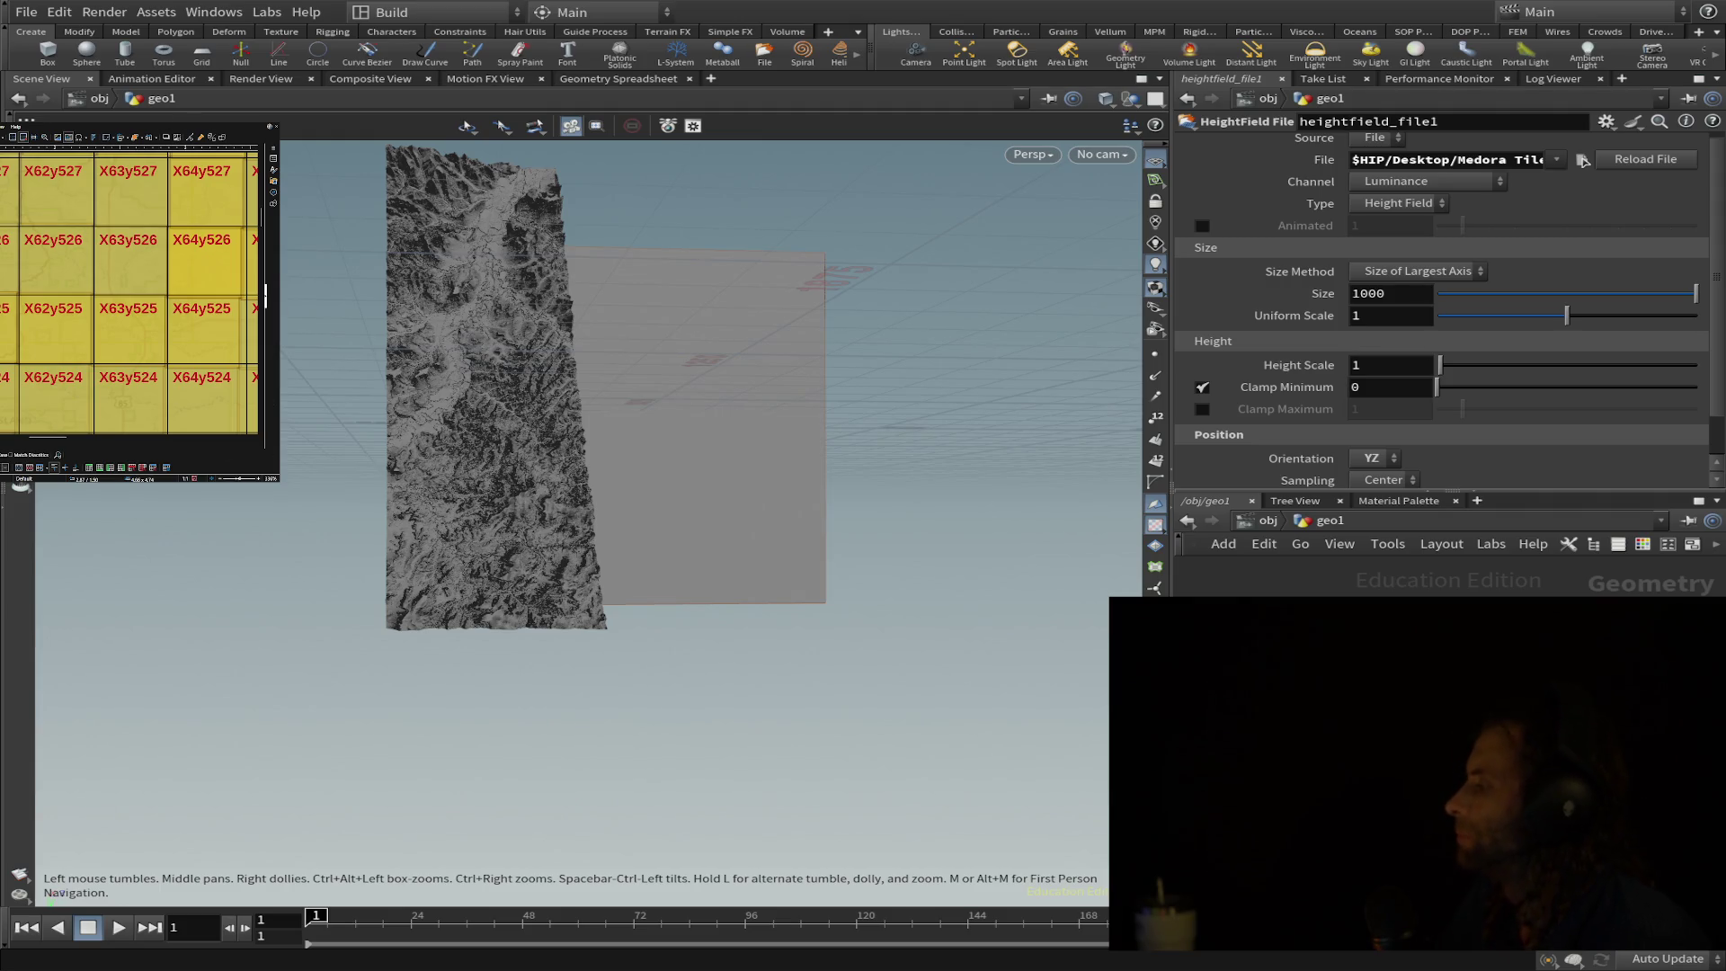
scroll(132, 293, down, 3)
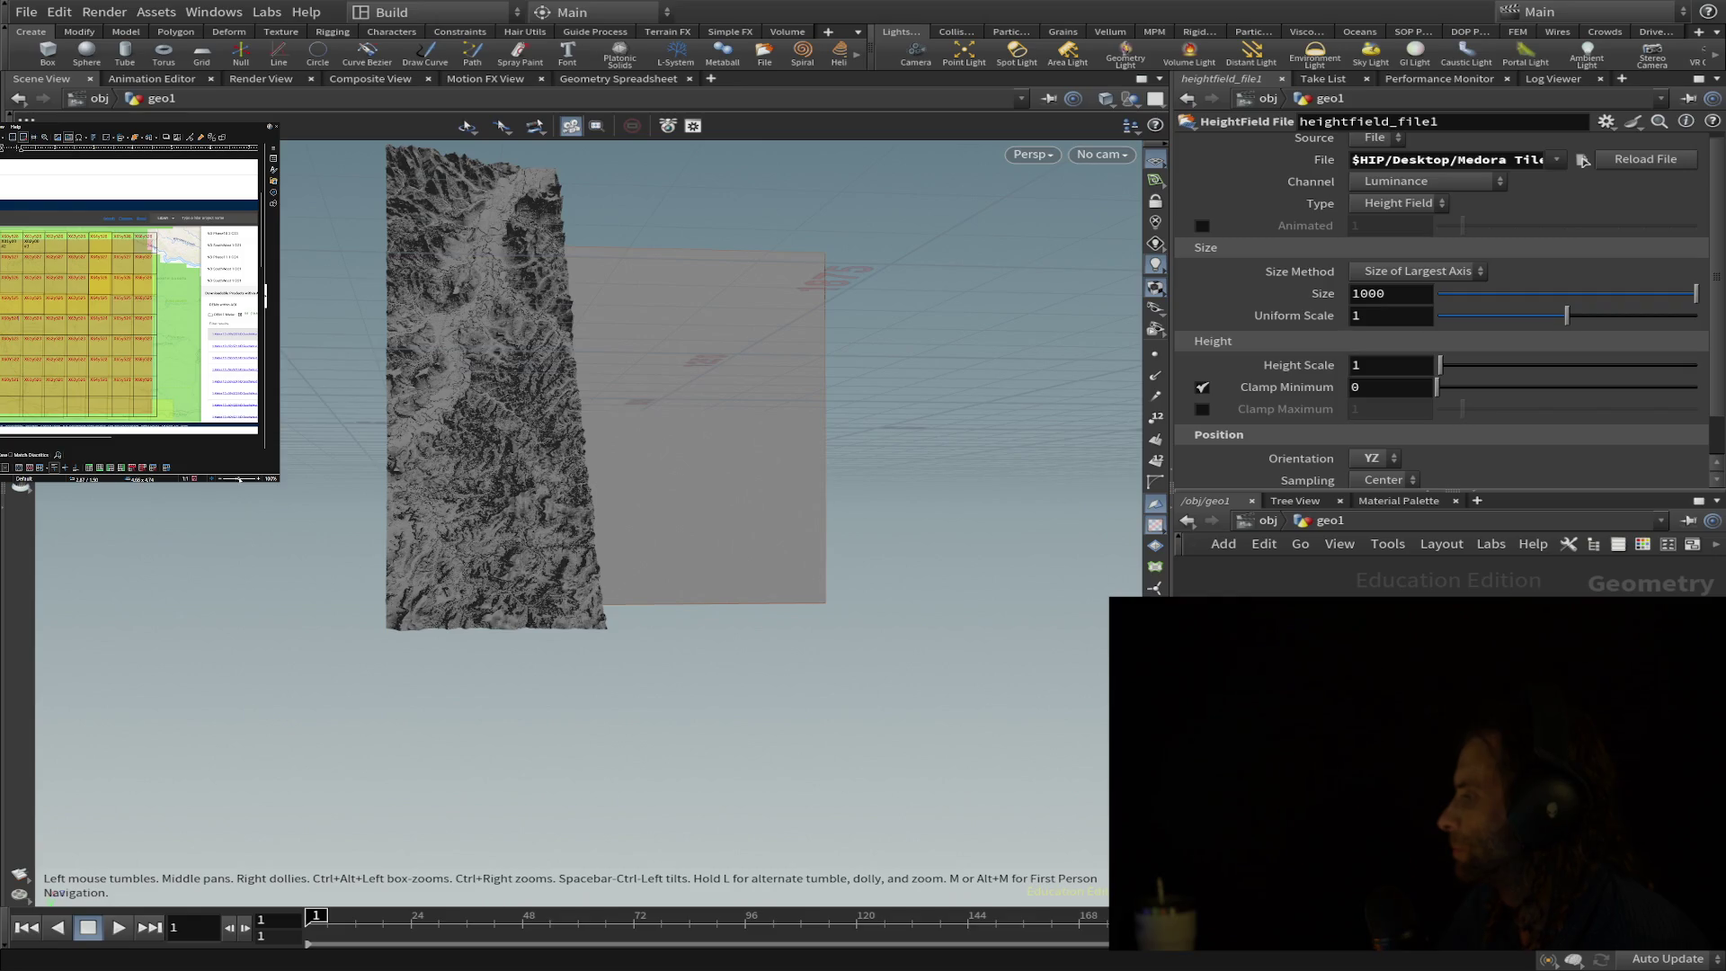
scroll(130, 293, up, 3)
scroll(131, 293, down, 3)
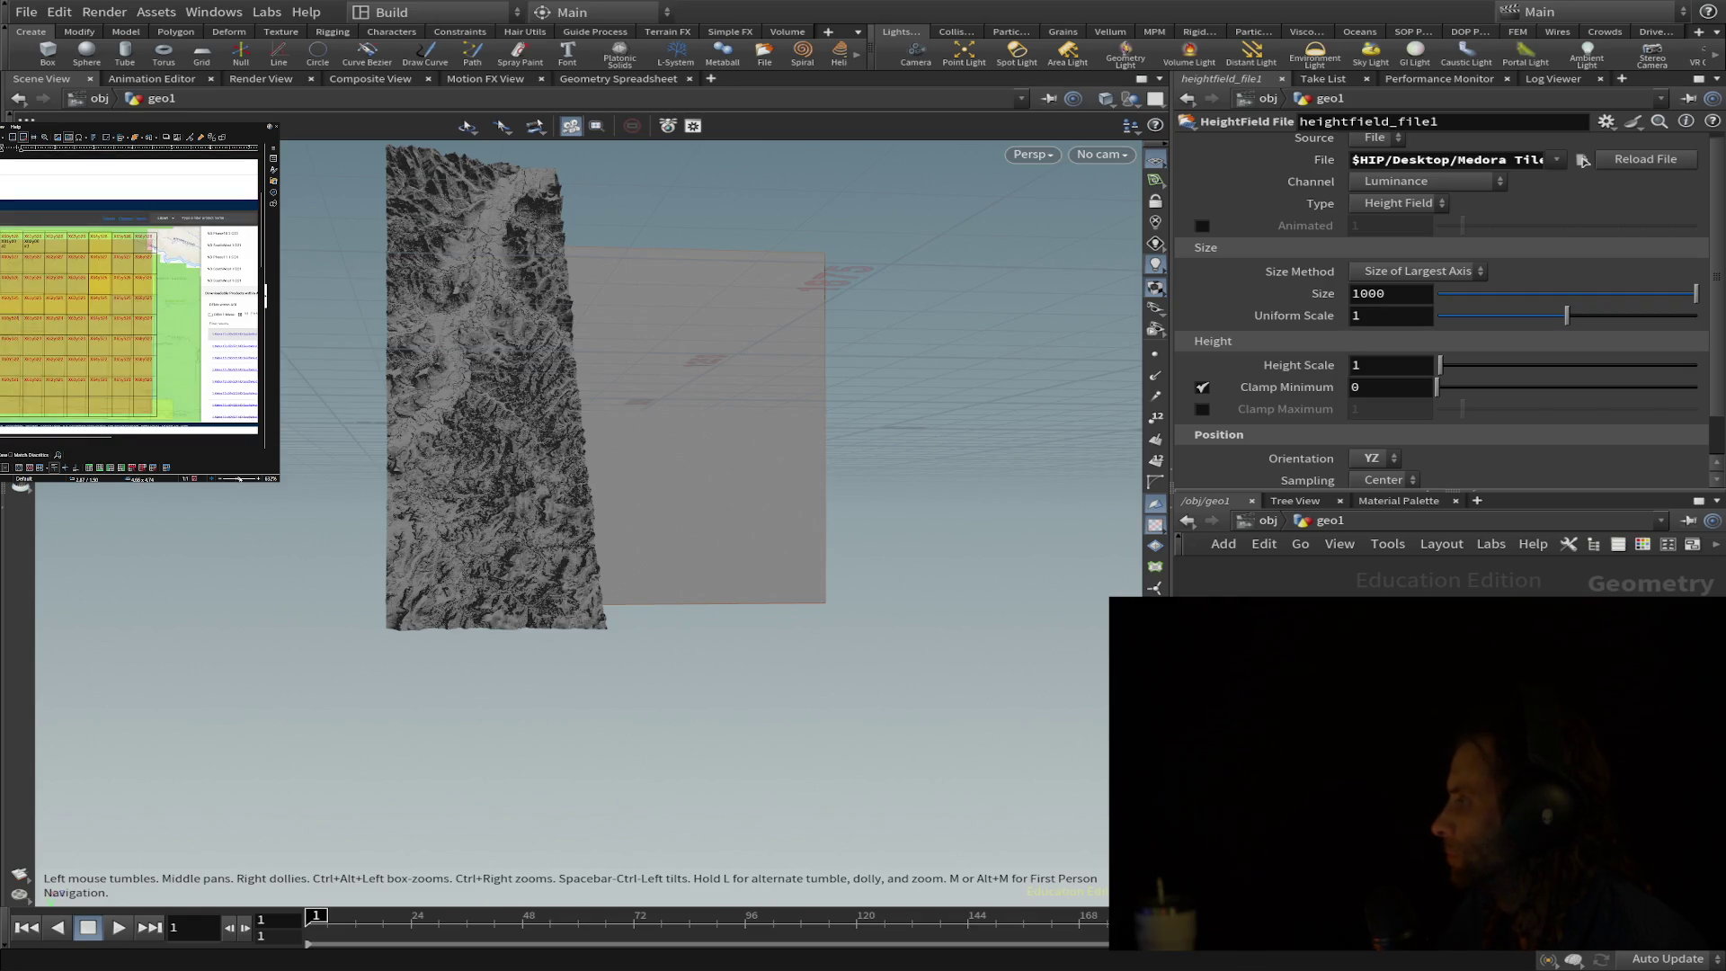
drag(81, 437, 93, 438)
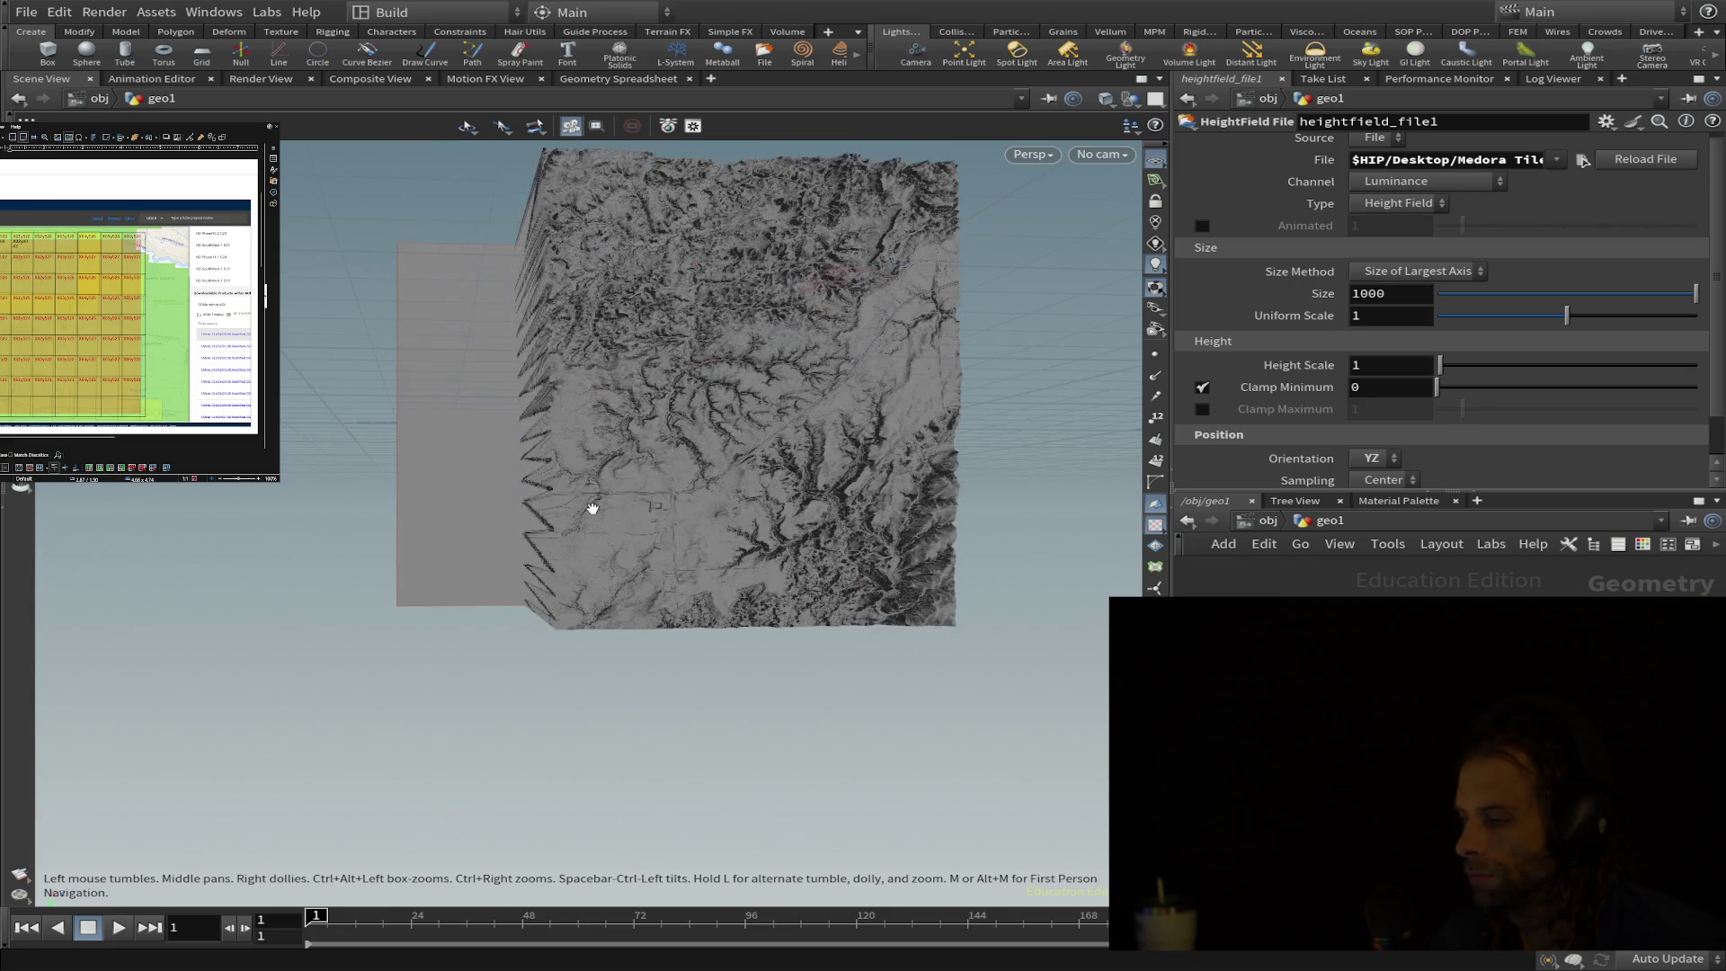
scroll(575, 495, up, 5)
scroll(575, 496, up, 3)
scroll(575, 496, down, 1)
scroll(575, 495, down, 2)
scroll(575, 495, down, 1)
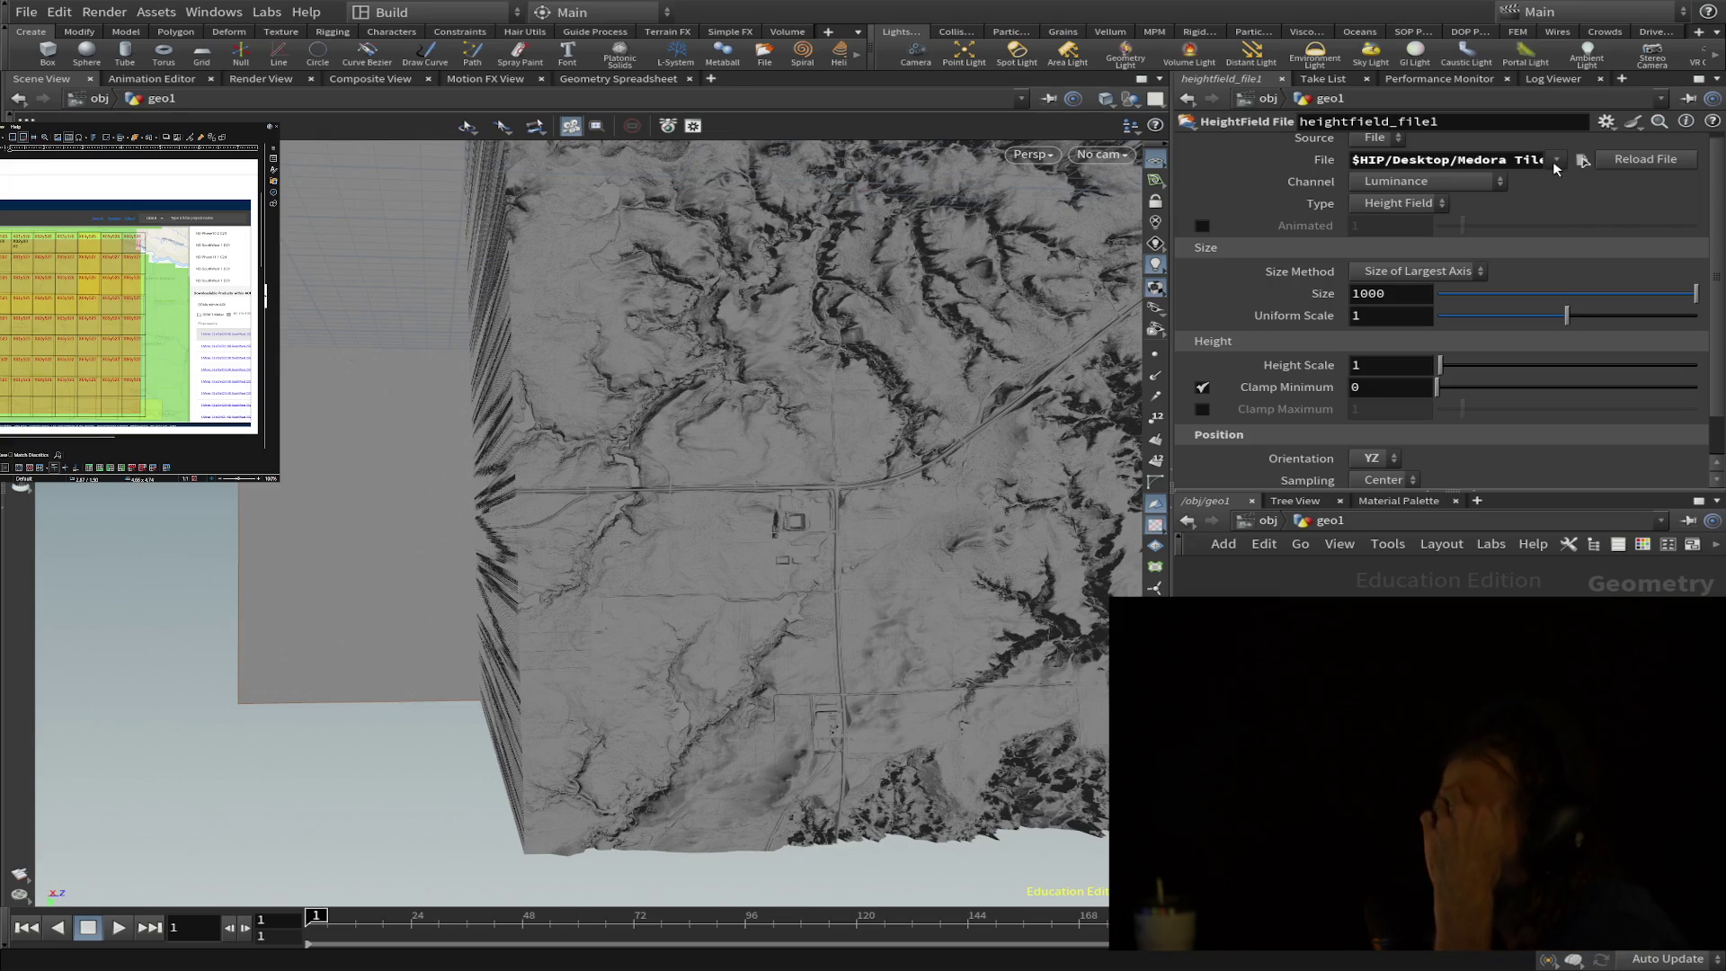
mouse_move(945, 462)
mouse_down()
mouse_move(952, 364)
mouse_move(980, 313)
mouse_move(1013, 436)
mouse_up()
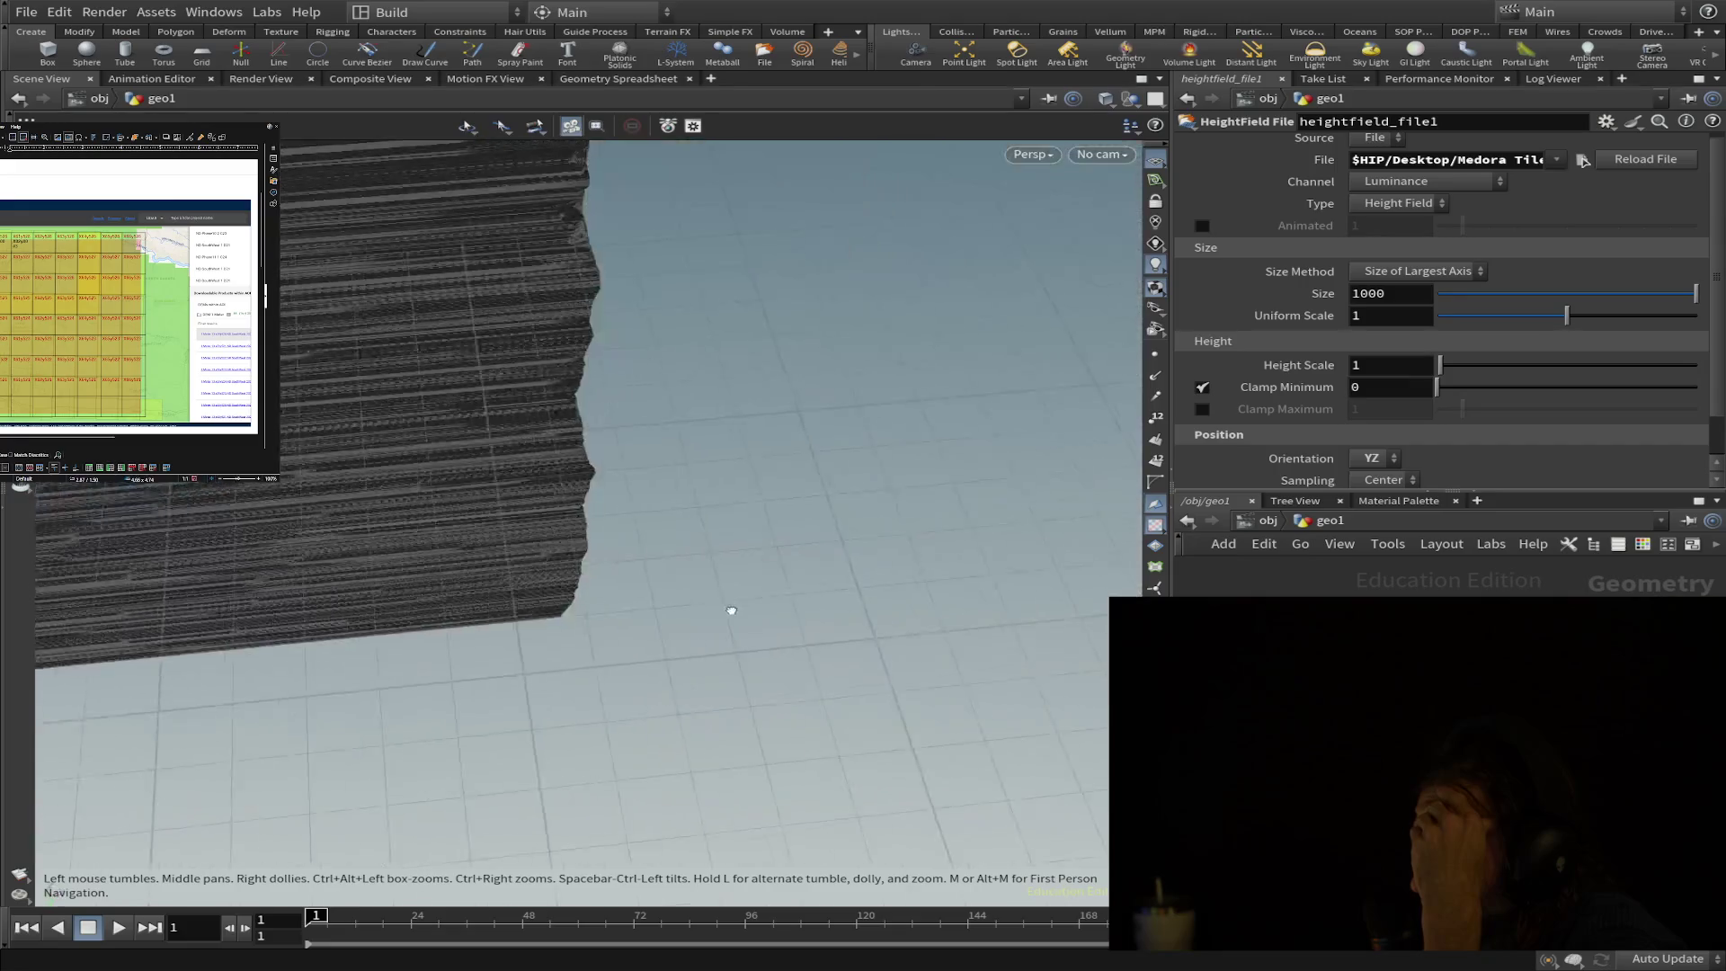
mouse_move(1014, 437)
mouse_down()
mouse_move(741, 492)
mouse_move(608, 380)
mouse_move(1192, 503)
mouse_move(1040, 319)
mouse_up()
drag(986, 236, 721, 513)
scroll(781, 454, down, 5)
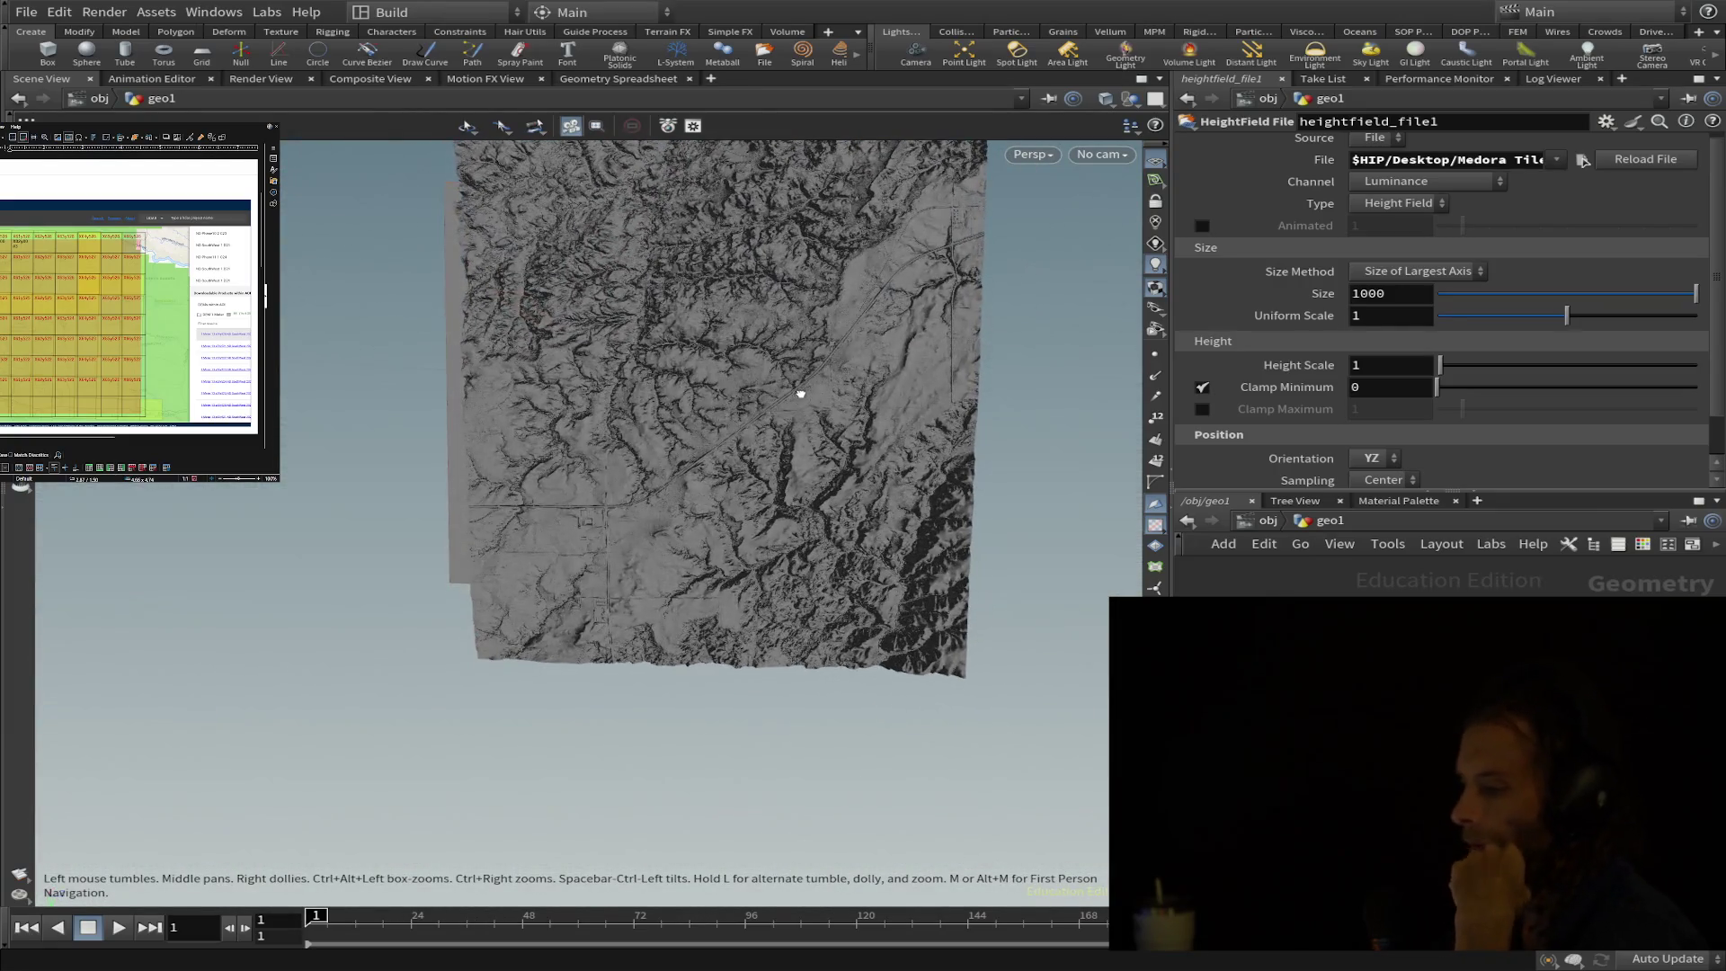
mouse_move(800, 393)
mouse_down()
mouse_move(778, 453)
mouse_move(879, 463)
mouse_move(803, 454)
mouse_up()
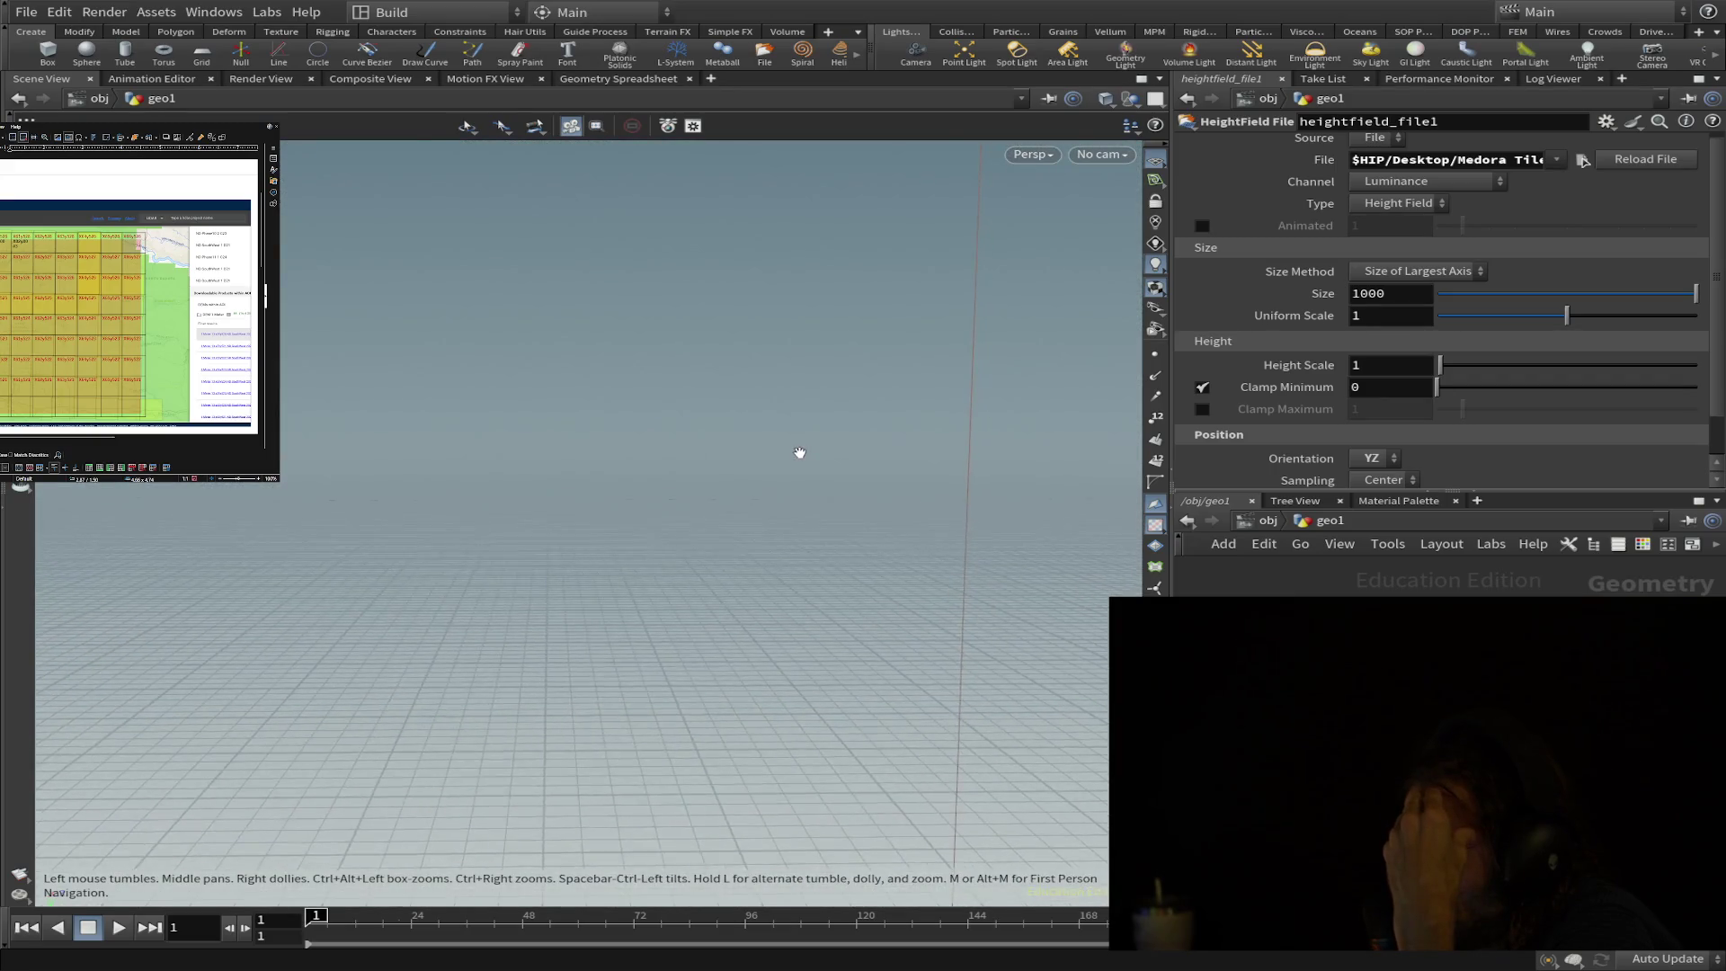
scroll(802, 452, up, 5)
scroll(803, 451, up, 3)
scroll(801, 453, up, 3)
scroll(802, 453, down, 3)
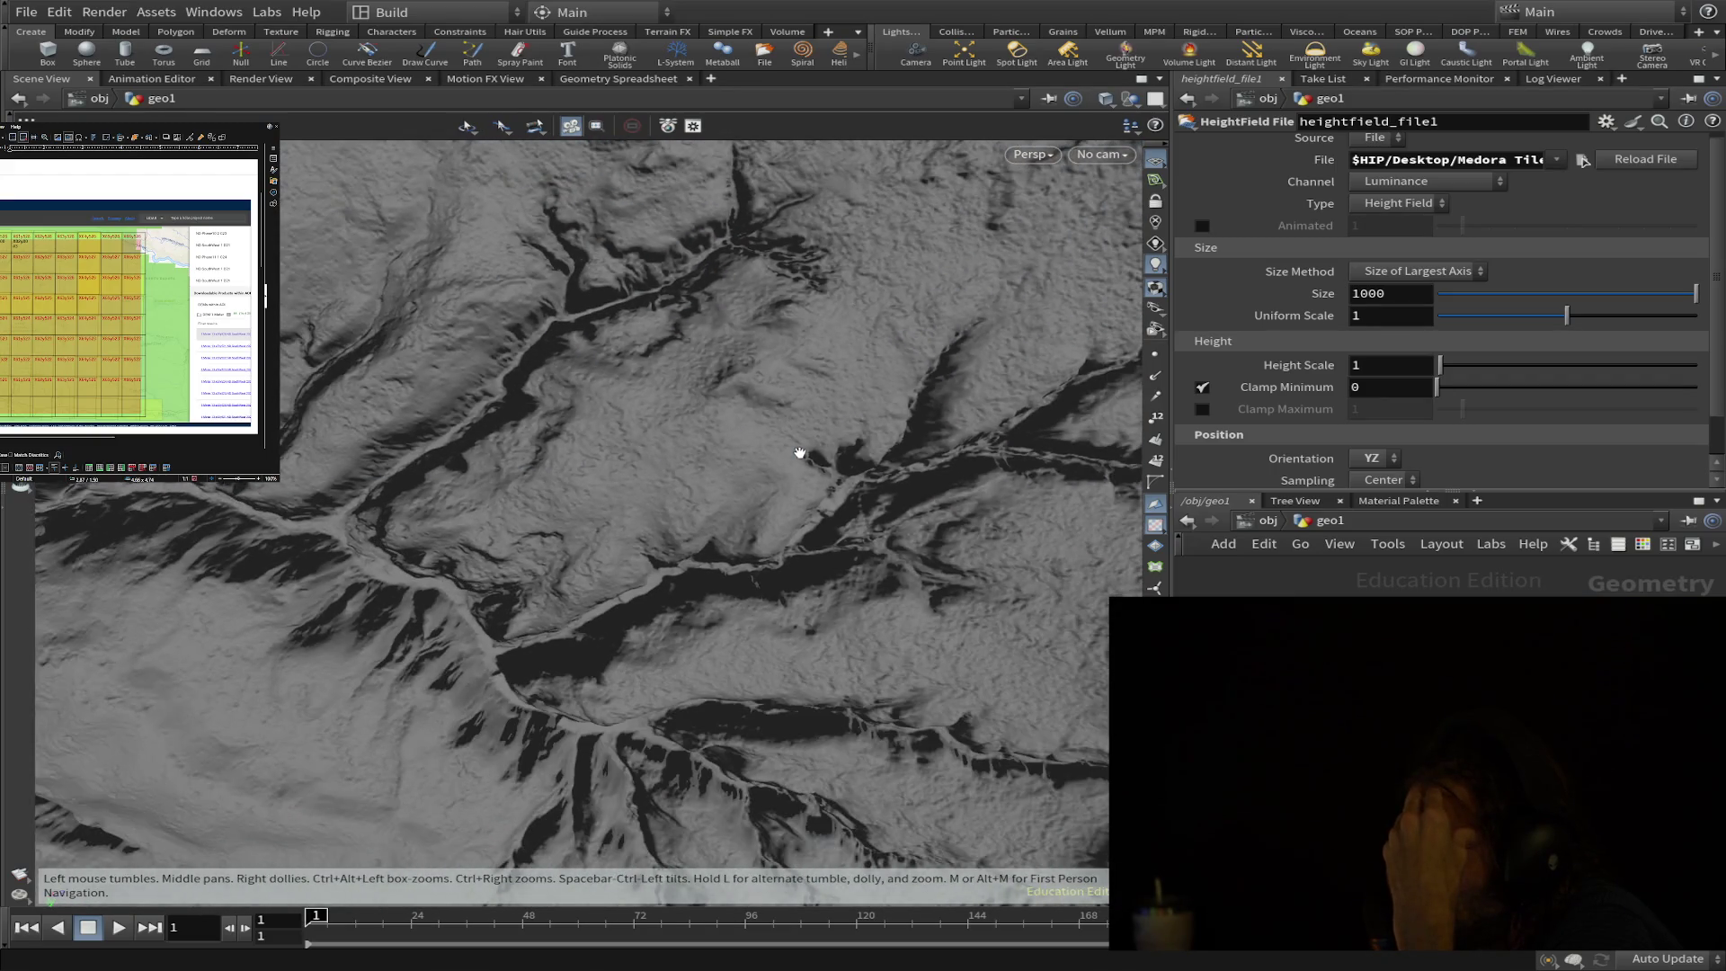
mouse_move(801, 453)
mouse_down()
mouse_move(804, 325)
mouse_move(799, 428)
mouse_up()
scroll(792, 436, down, 2)
scroll(783, 433, down, 2)
scroll(784, 434, down, 3)
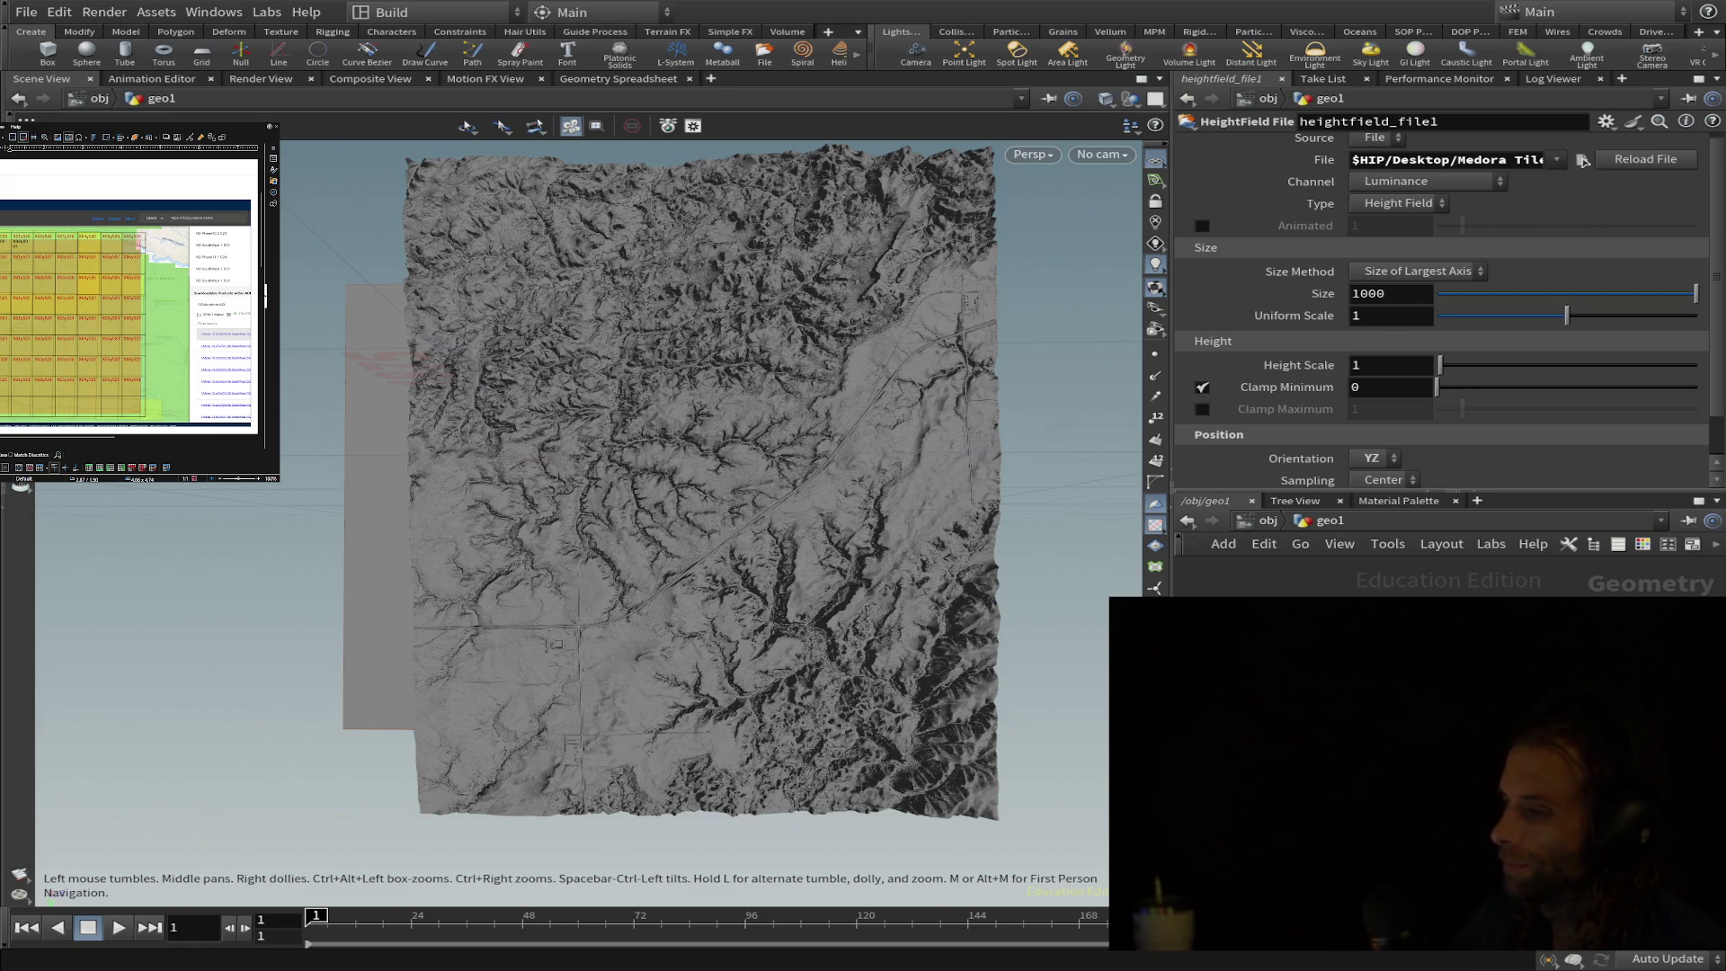
- Orbit from the top-down view to an oblique angle showing the terrain's relief
drag(701, 473, 756, 459)
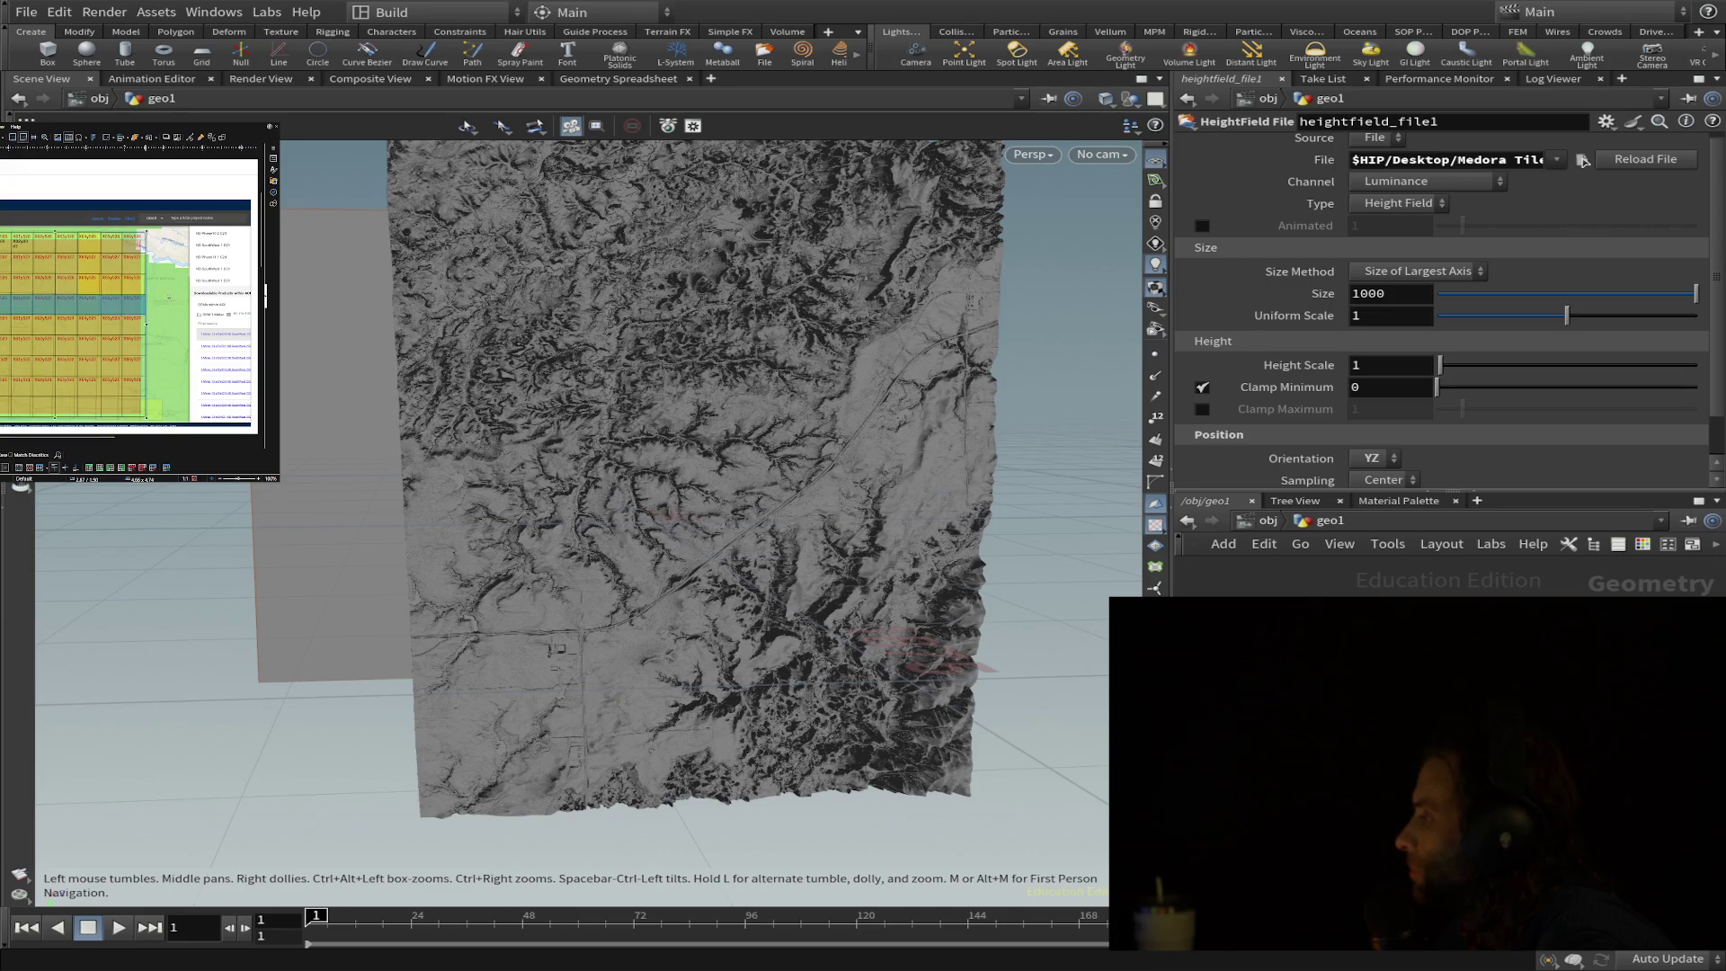
scroll(131, 297, up, 3)
scroll(131, 297, down, 2)
scroll(131, 298, down, 2)
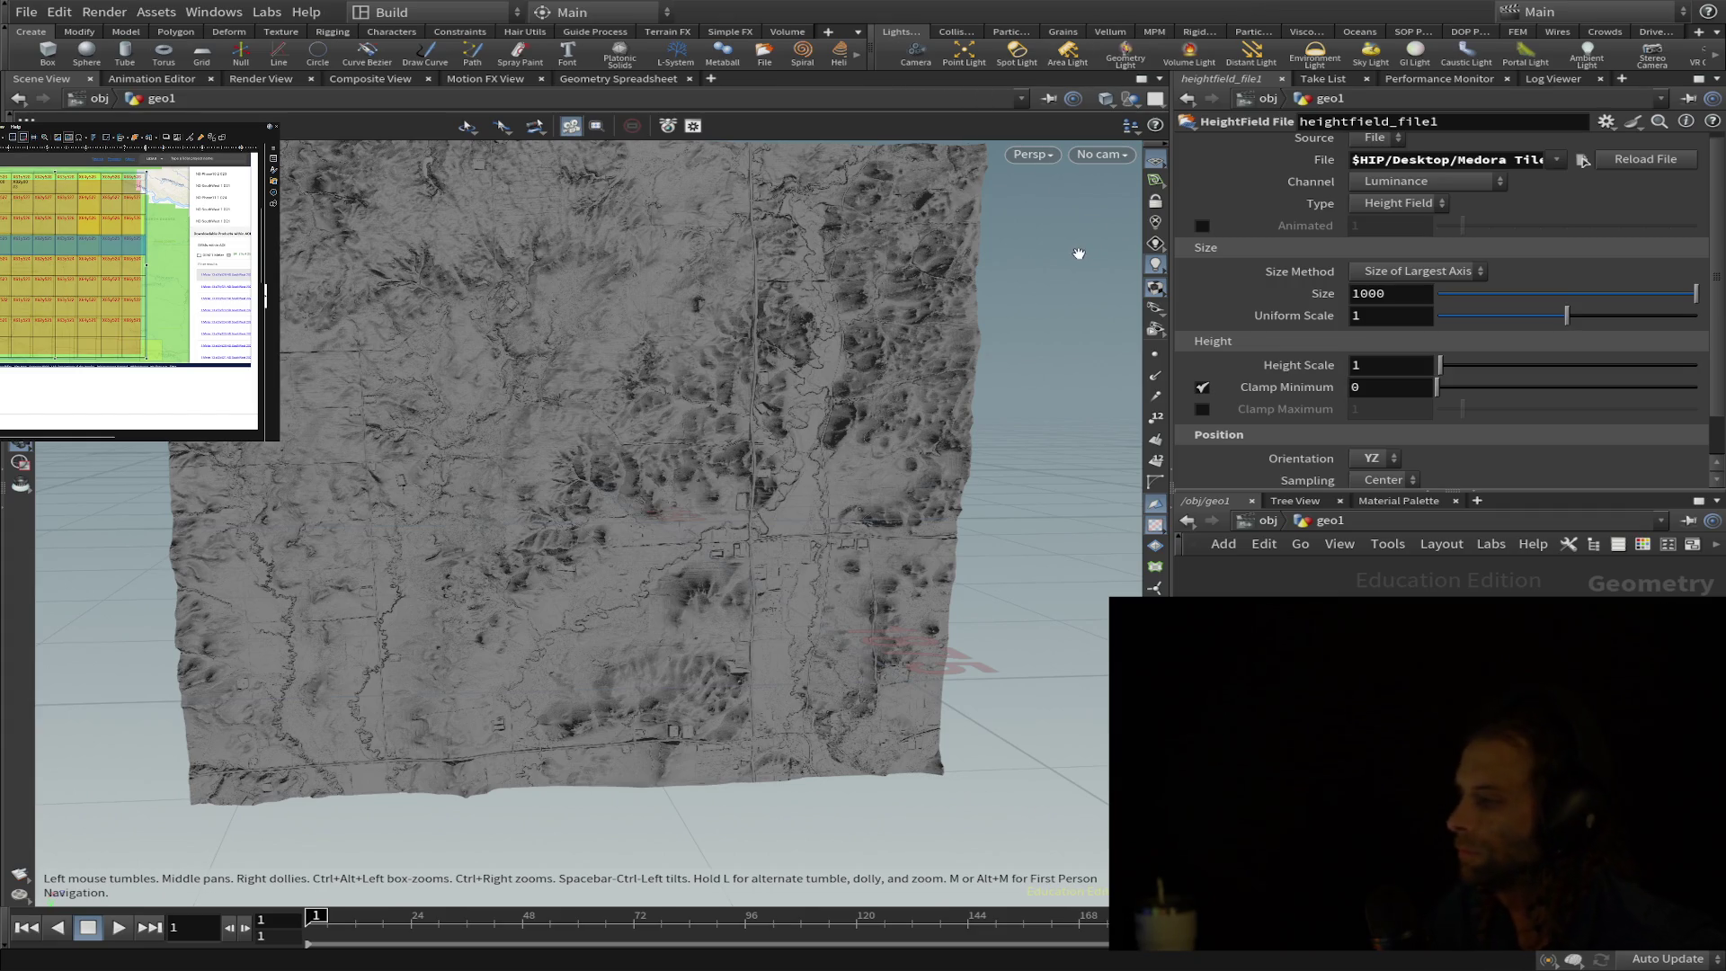
mouse_move(883, 370)
mouse_down()
mouse_move(844, 316)
mouse_move(718, 368)
mouse_move(771, 400)
mouse_move(1064, 406)
mouse_up()
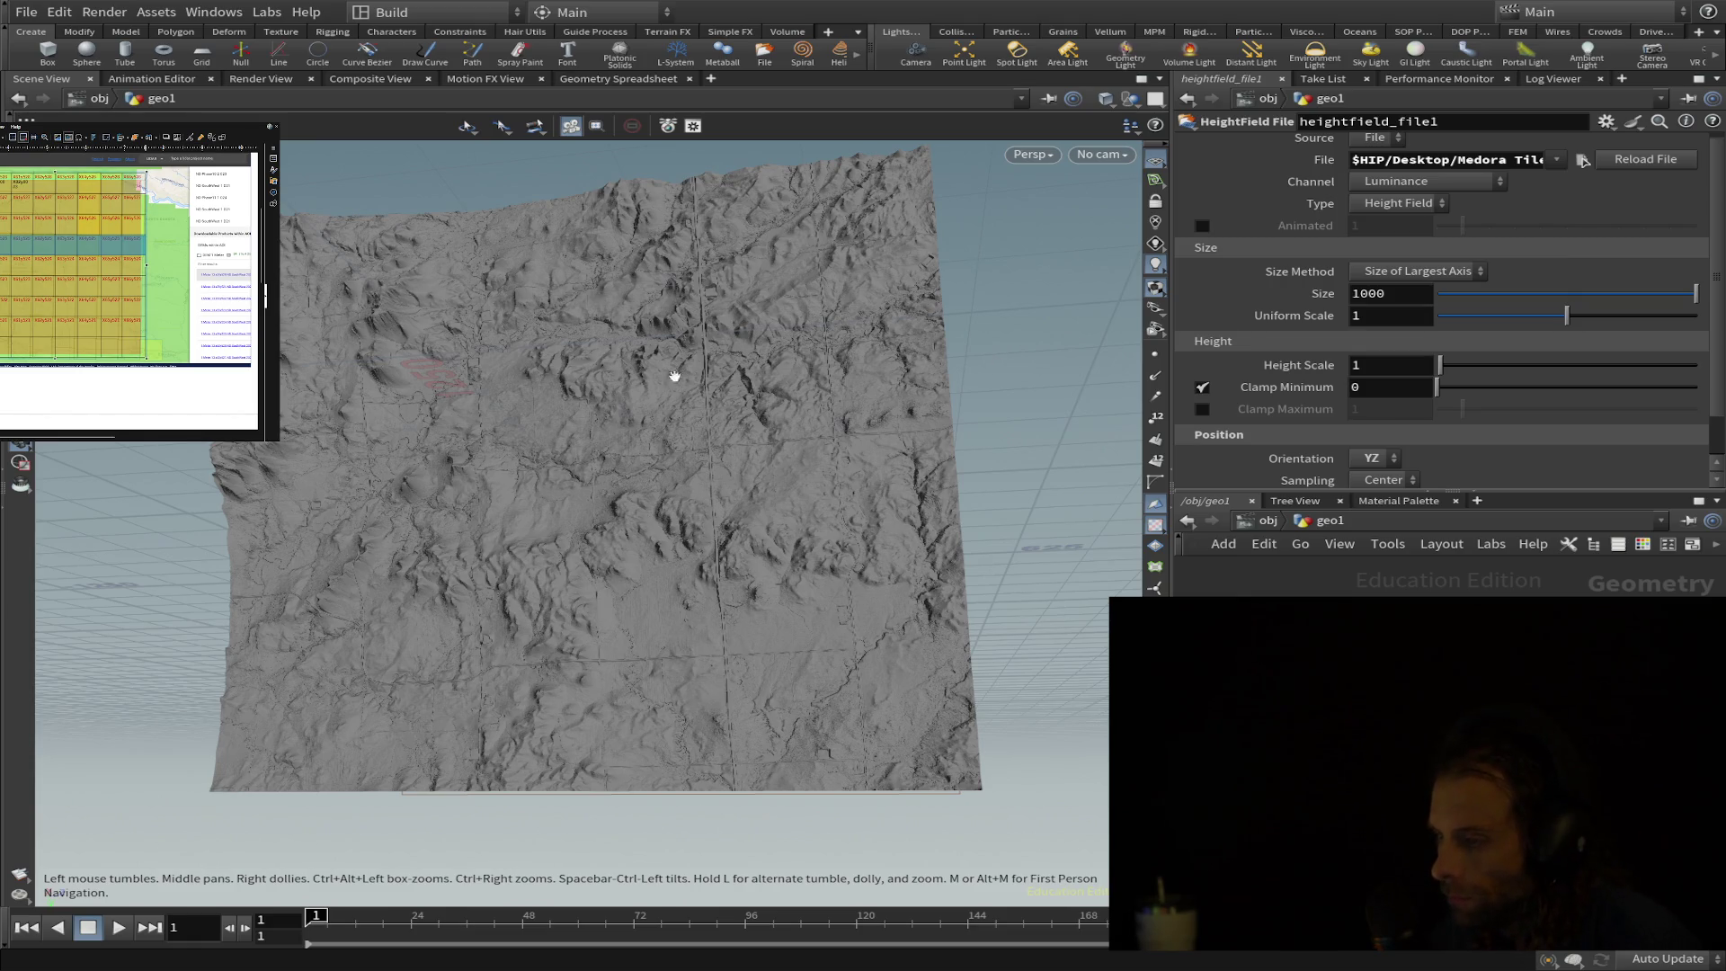
mouse_move(809, 448)
mouse_down()
mouse_move(878, 489)
mouse_move(644, 397)
mouse_move(996, 568)
mouse_move(944, 301)
mouse_move(725, 443)
mouse_move(485, 563)
mouse_move(640, 548)
mouse_move(487, 541)
mouse_move(484, 640)
mouse_move(495, 471)
mouse_move(477, 513)
mouse_move(514, 538)
mouse_move(560, 663)
mouse_move(801, 444)
mouse_move(695, 452)
mouse_move(741, 490)
mouse_up()
scroll(559, 663, up, 2)
scroll(558, 663, up, 5)
scroll(617, 682, up, 3)
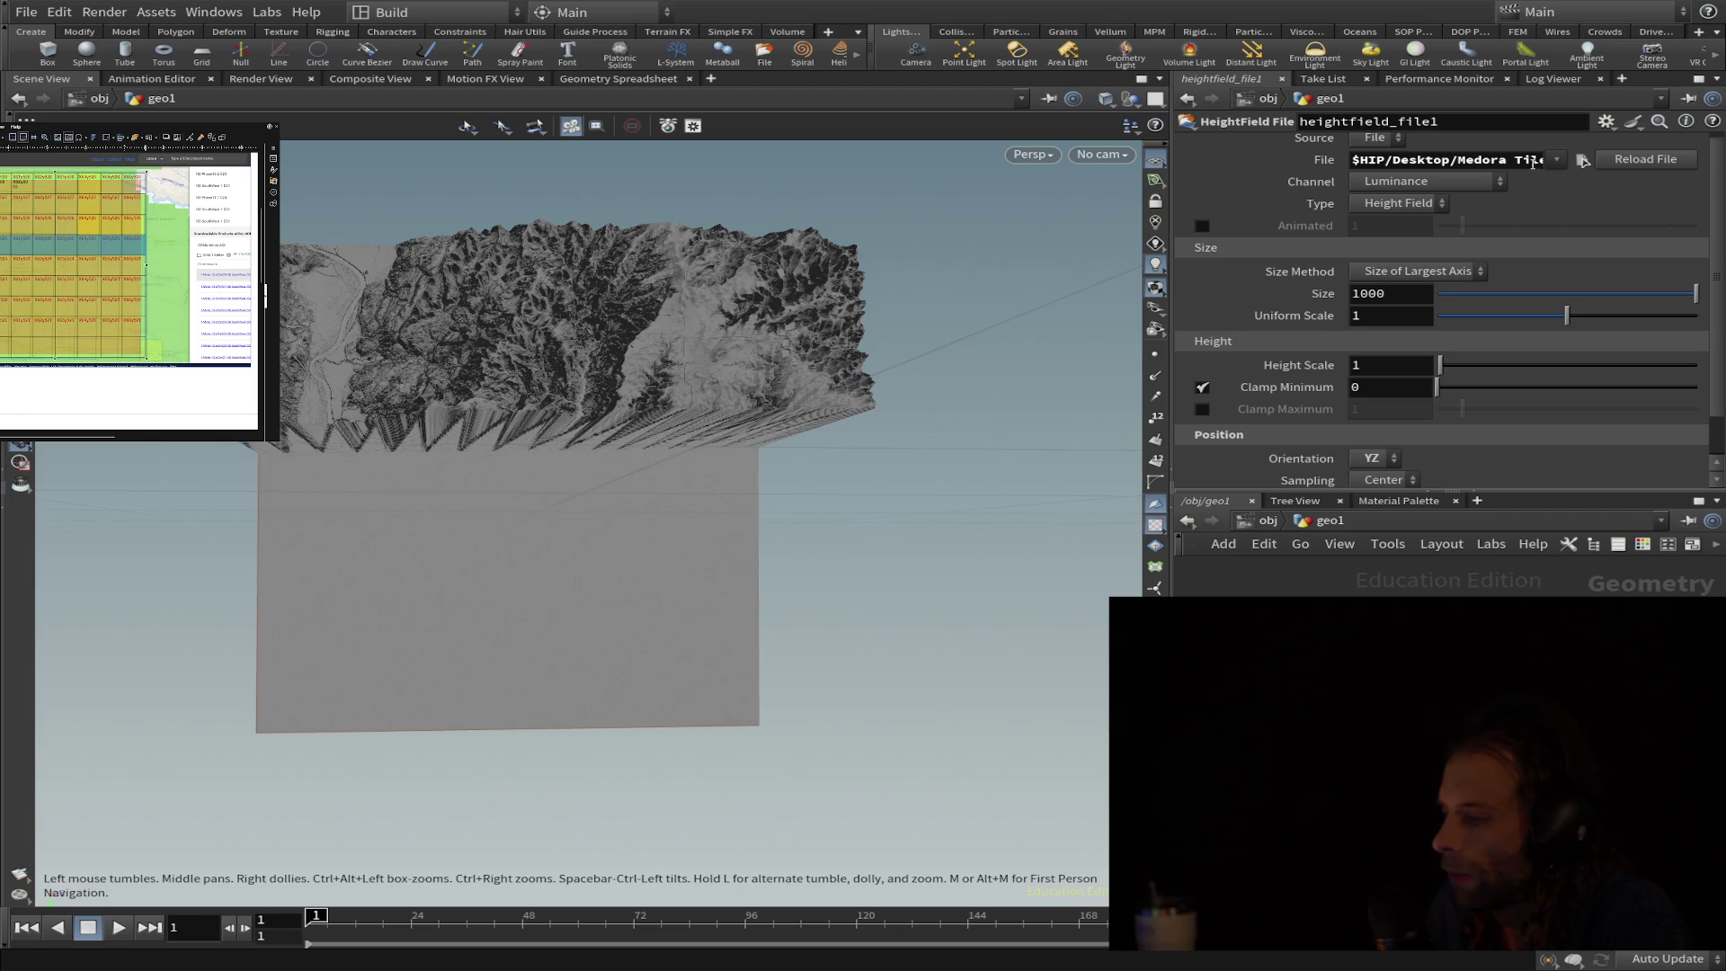
- Orbit the terrain and flat plane from lower, closer and then higher angles
mouse_move(322, 646)
mouse_down()
mouse_move(331, 629)
mouse_move(451, 675)
mouse_move(319, 625)
mouse_up()
mouse_move(680, 318)
mouse_down()
mouse_move(657, 289)
mouse_move(796, 336)
mouse_move(751, 397)
mouse_move(782, 331)
mouse_move(607, 347)
mouse_move(597, 396)
mouse_move(428, 419)
mouse_move(713, 425)
mouse_move(711, 387)
mouse_up()
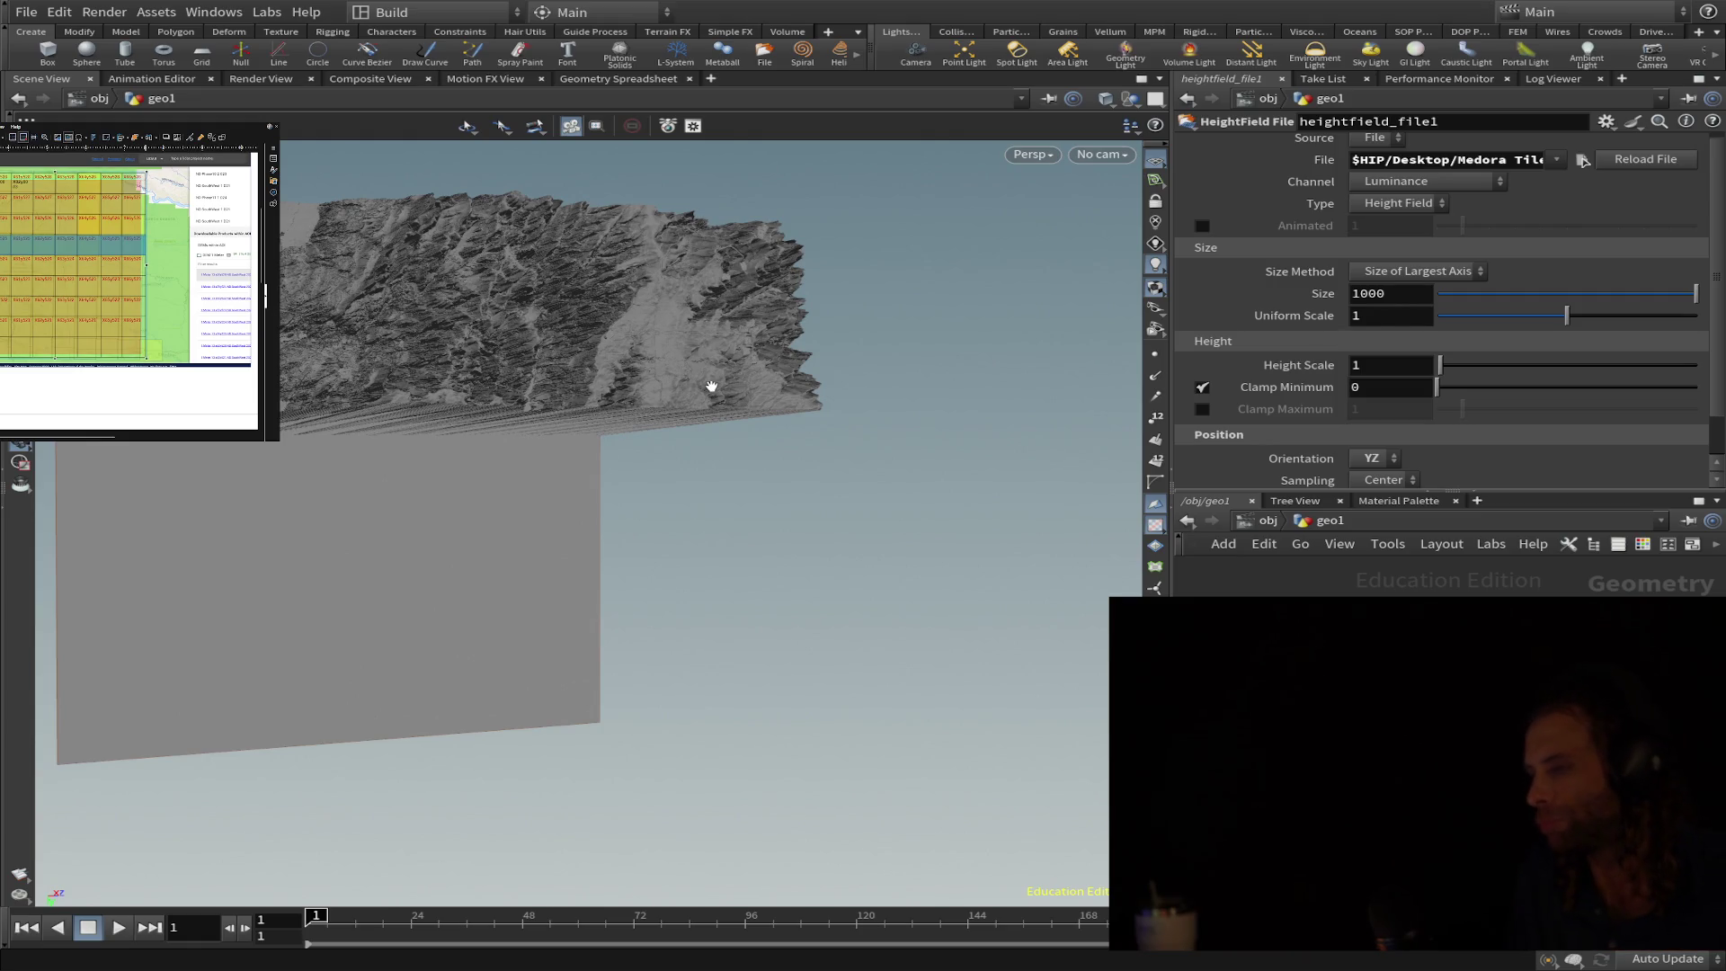
mouse_move(339, 543)
mouse_down()
mouse_move(444, 494)
mouse_move(404, 600)
mouse_move(162, 571)
mouse_move(386, 539)
mouse_move(385, 500)
mouse_move(346, 552)
mouse_move(397, 512)
mouse_move(345, 478)
mouse_move(364, 560)
mouse_up()
scroll(369, 500, up, 3)
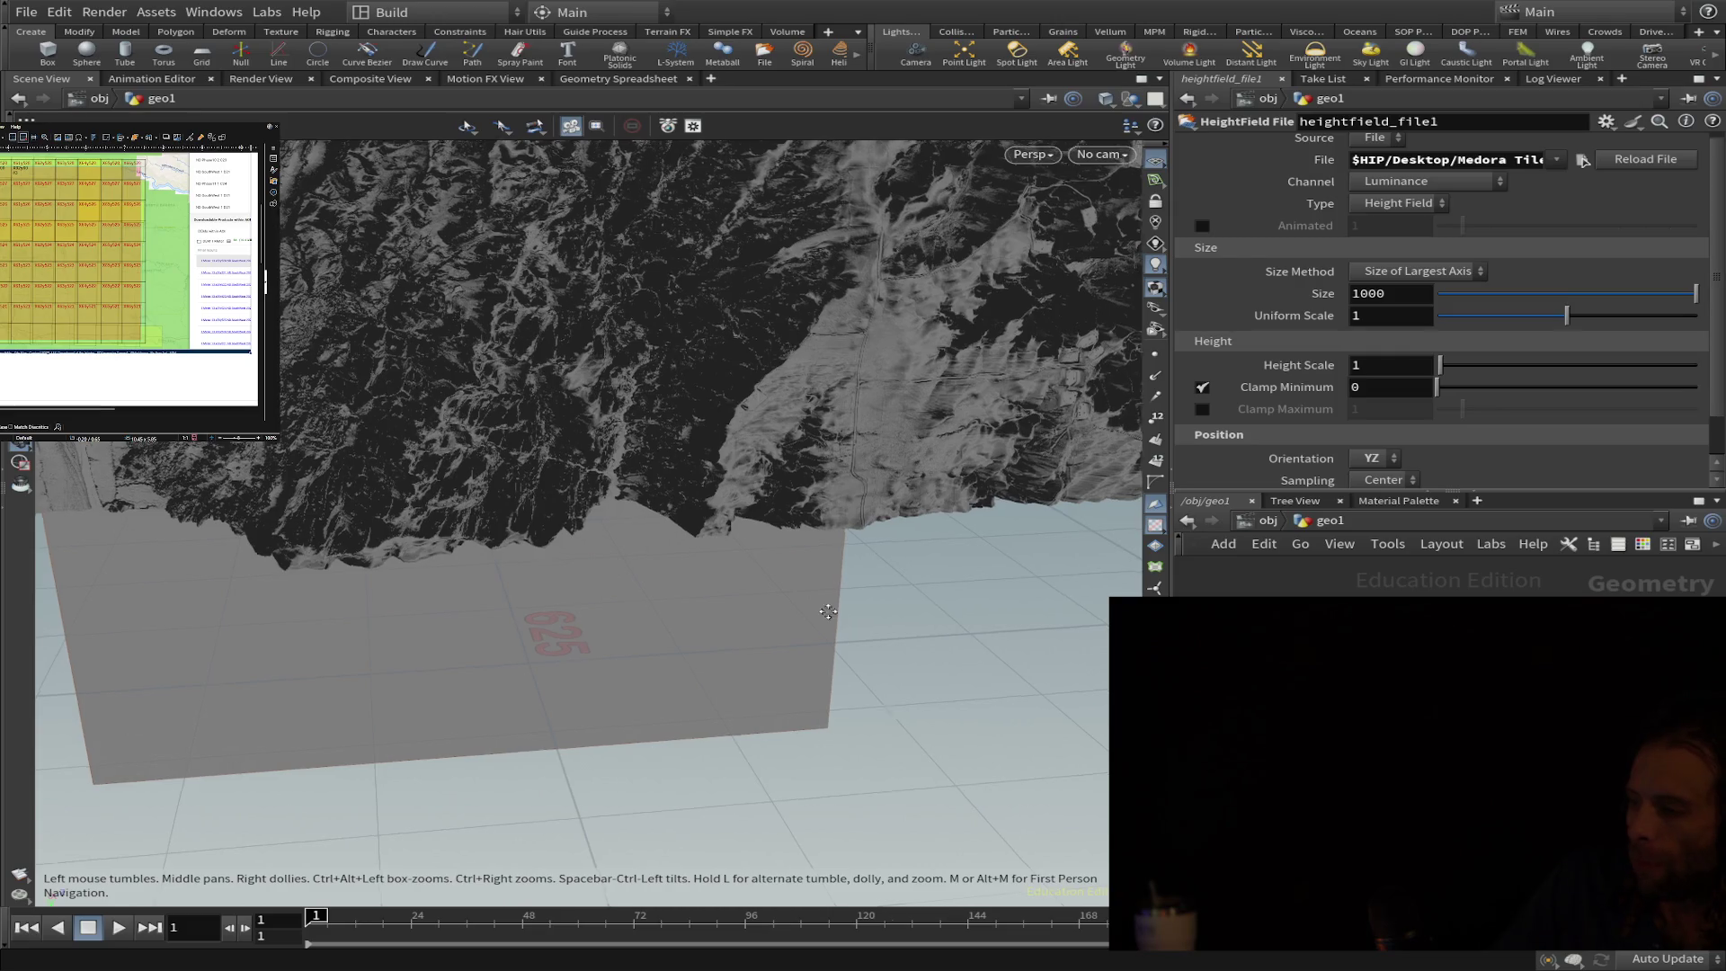
- Tumble the camera down to a low, close frontal view of the terrain's peaks and cliff walls
drag(829, 613, 740, 648)
mouse_move(541, 670)
mouse_down()
mouse_move(567, 580)
mouse_move(268, 448)
mouse_up()
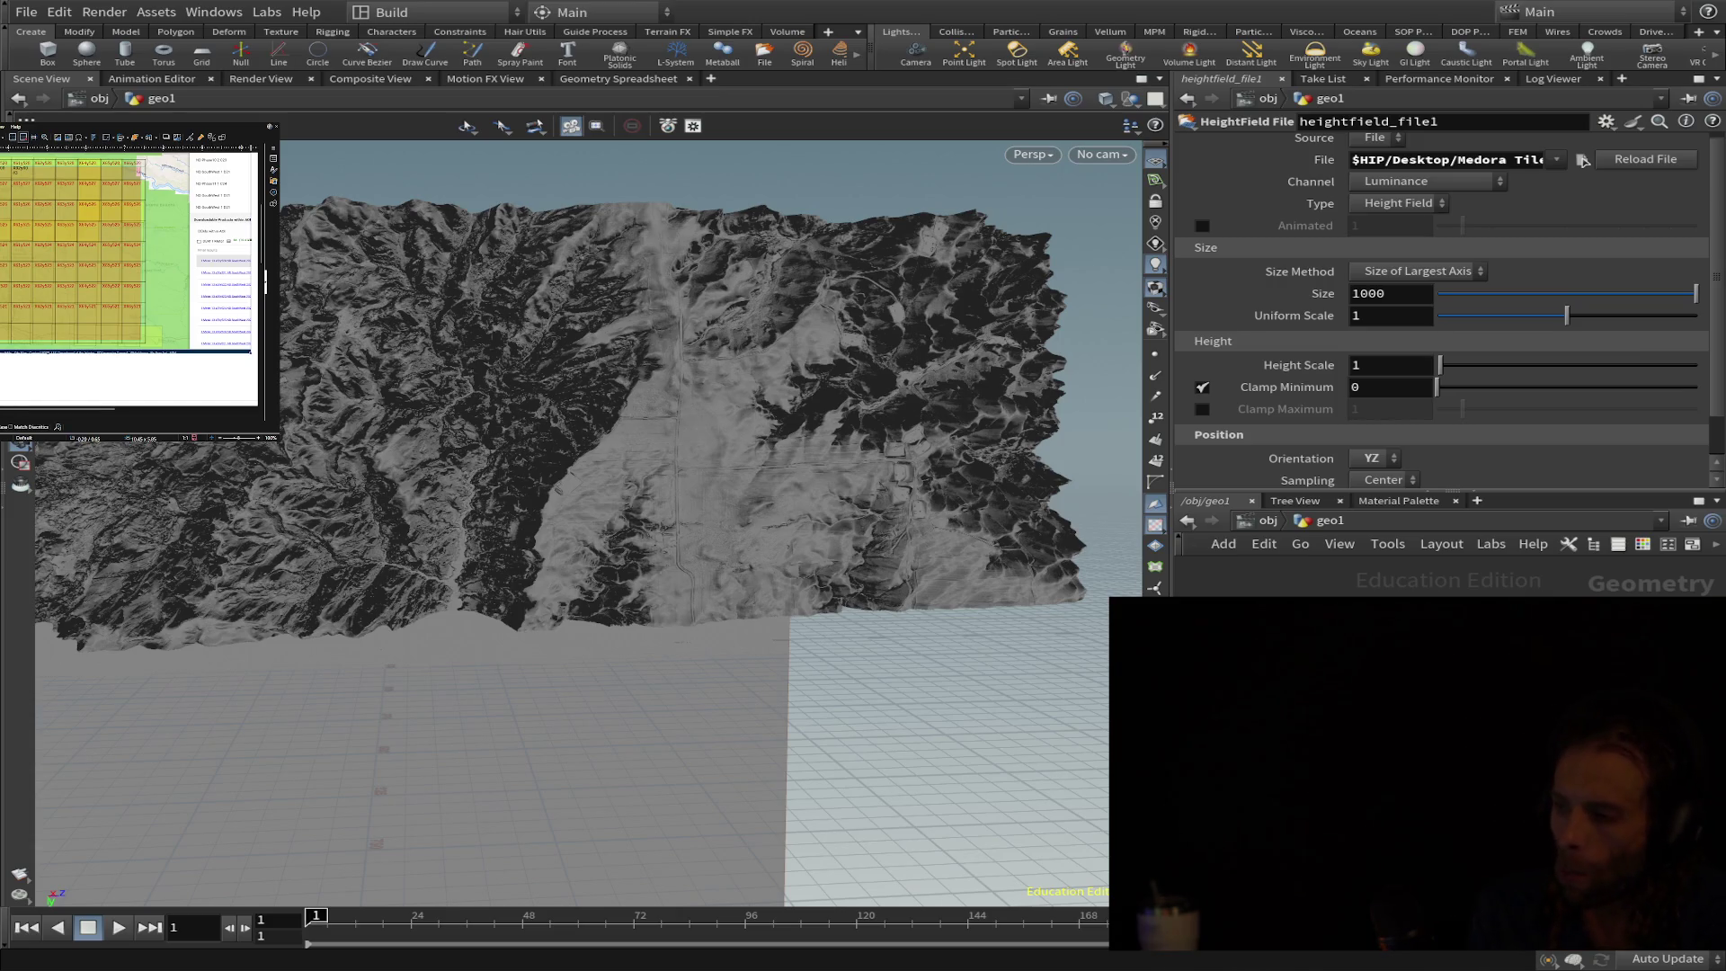
mouse_move(501, 432)
mouse_down()
mouse_move(488, 357)
mouse_move(549, 735)
mouse_move(567, 520)
mouse_move(497, 436)
mouse_move(460, 313)
mouse_up()
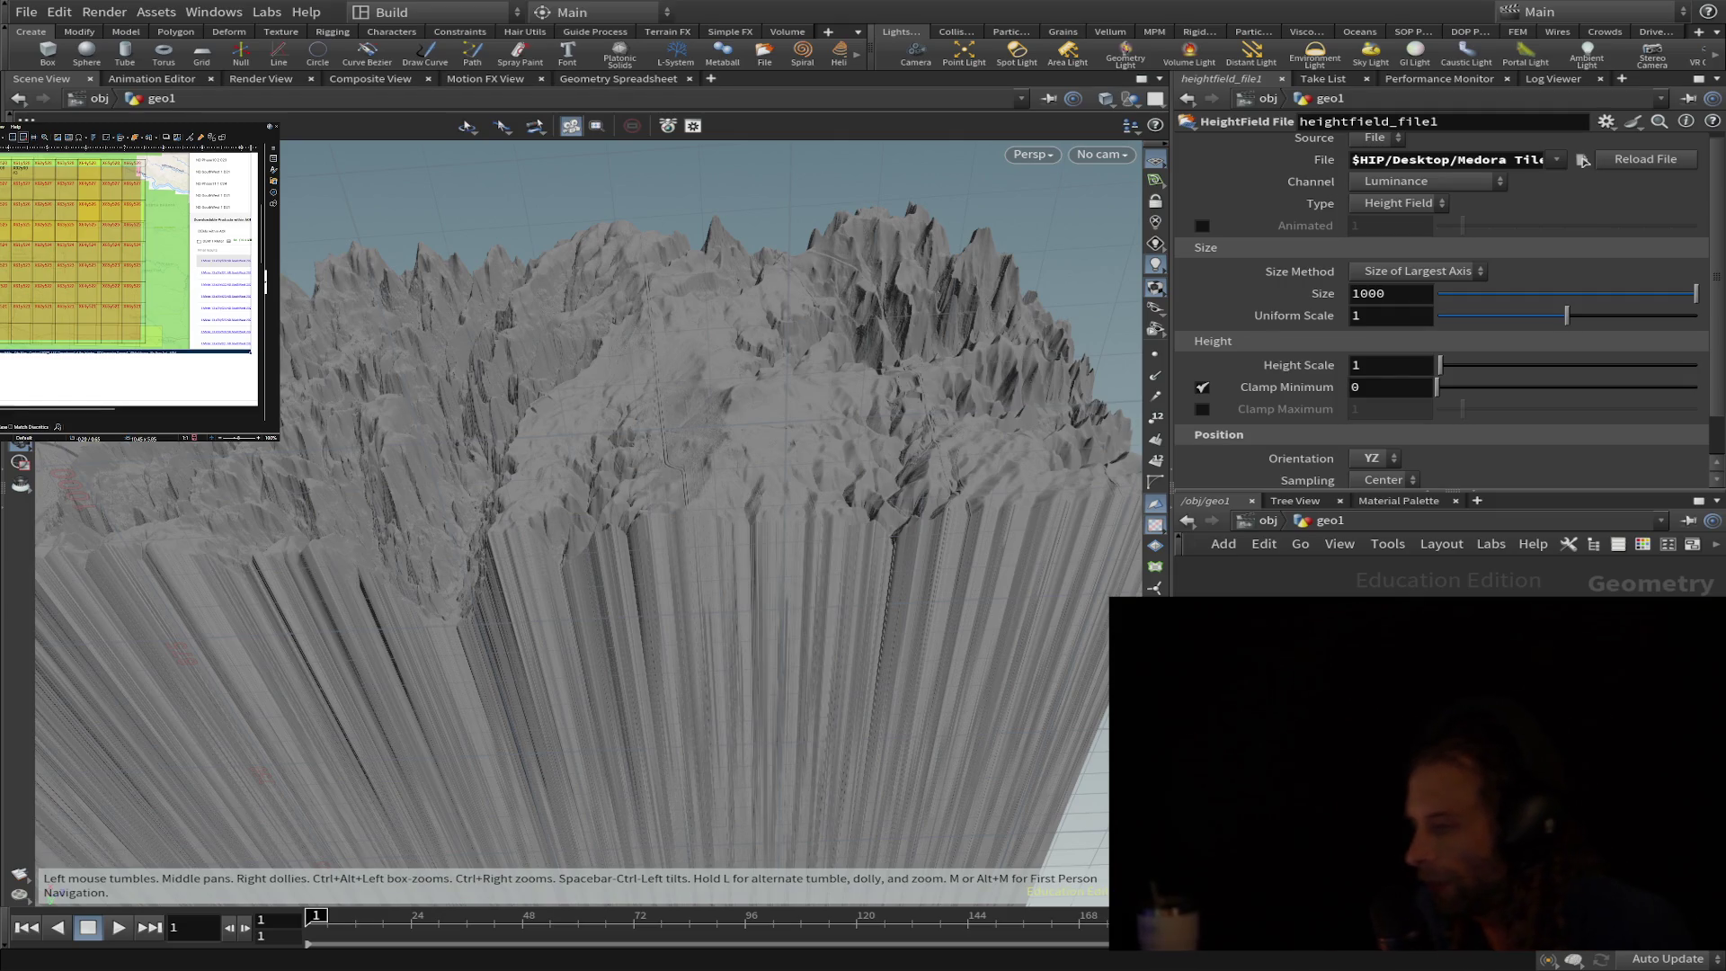
scroll(580, 512, down, 2)
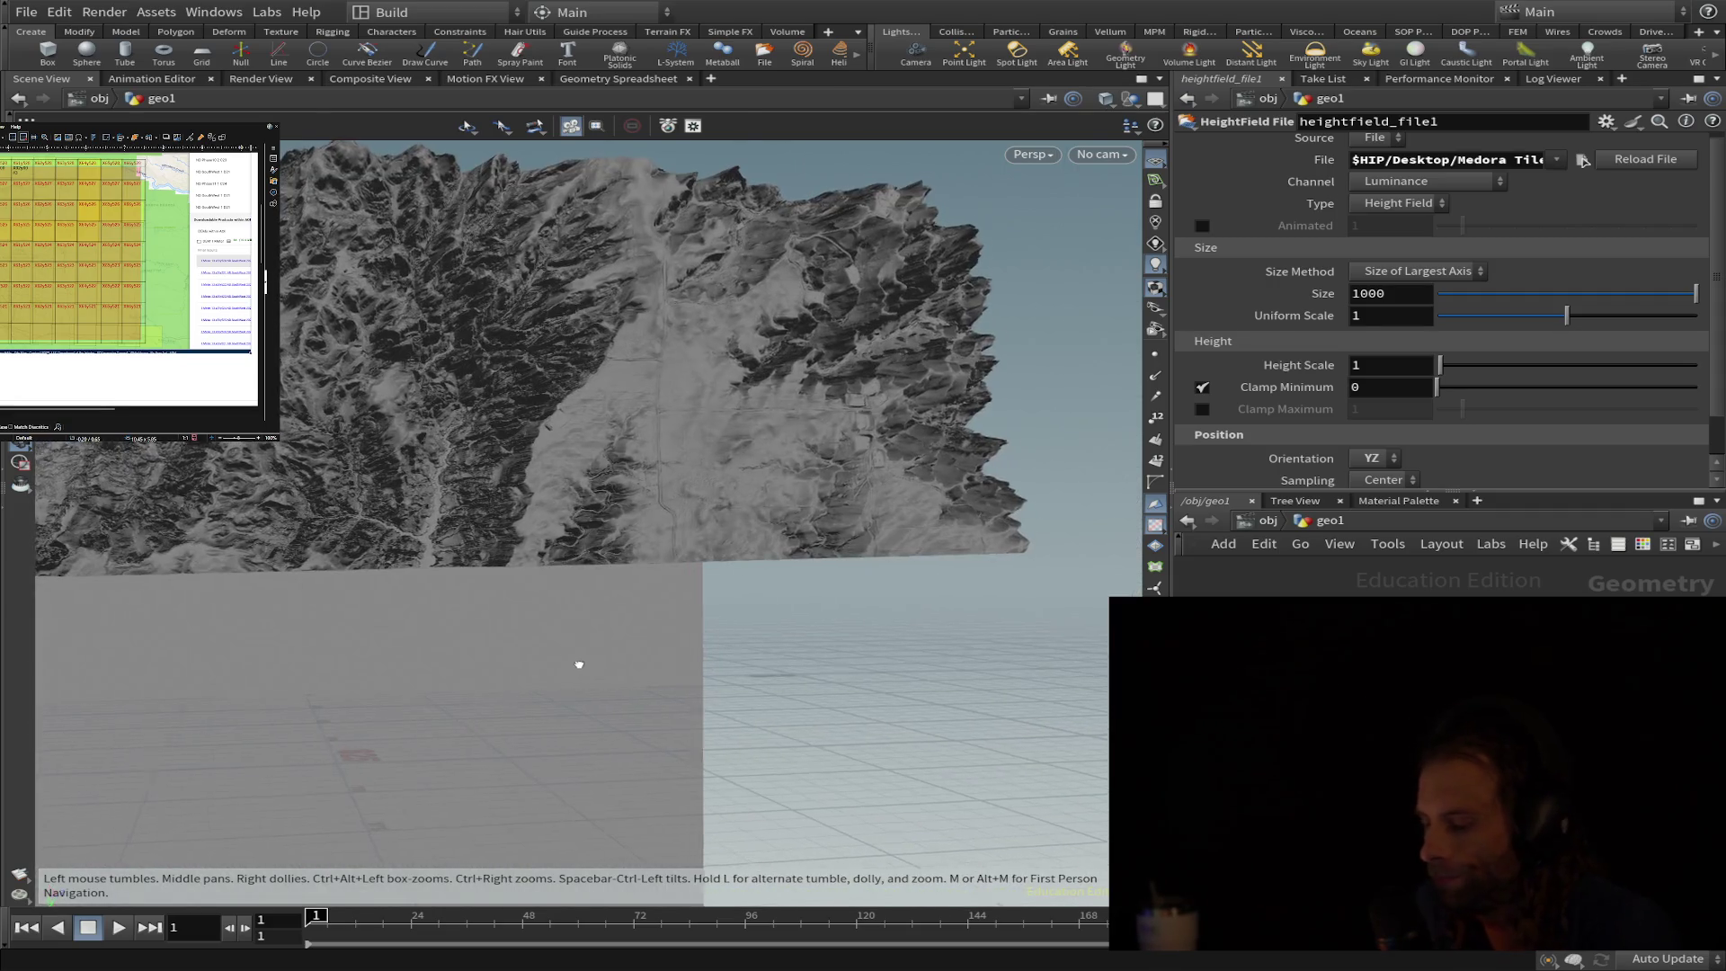
scroll(581, 663, up, 2)
scroll(527, 683, up, 2)
- Tumble to a steep side view, then obliquely over and beneath the terrain ridges
mouse_move(454, 724)
mouse_down()
mouse_move(299, 814)
mouse_move(597, 714)
mouse_move(598, 571)
mouse_move(613, 561)
mouse_move(117, 494)
mouse_up()
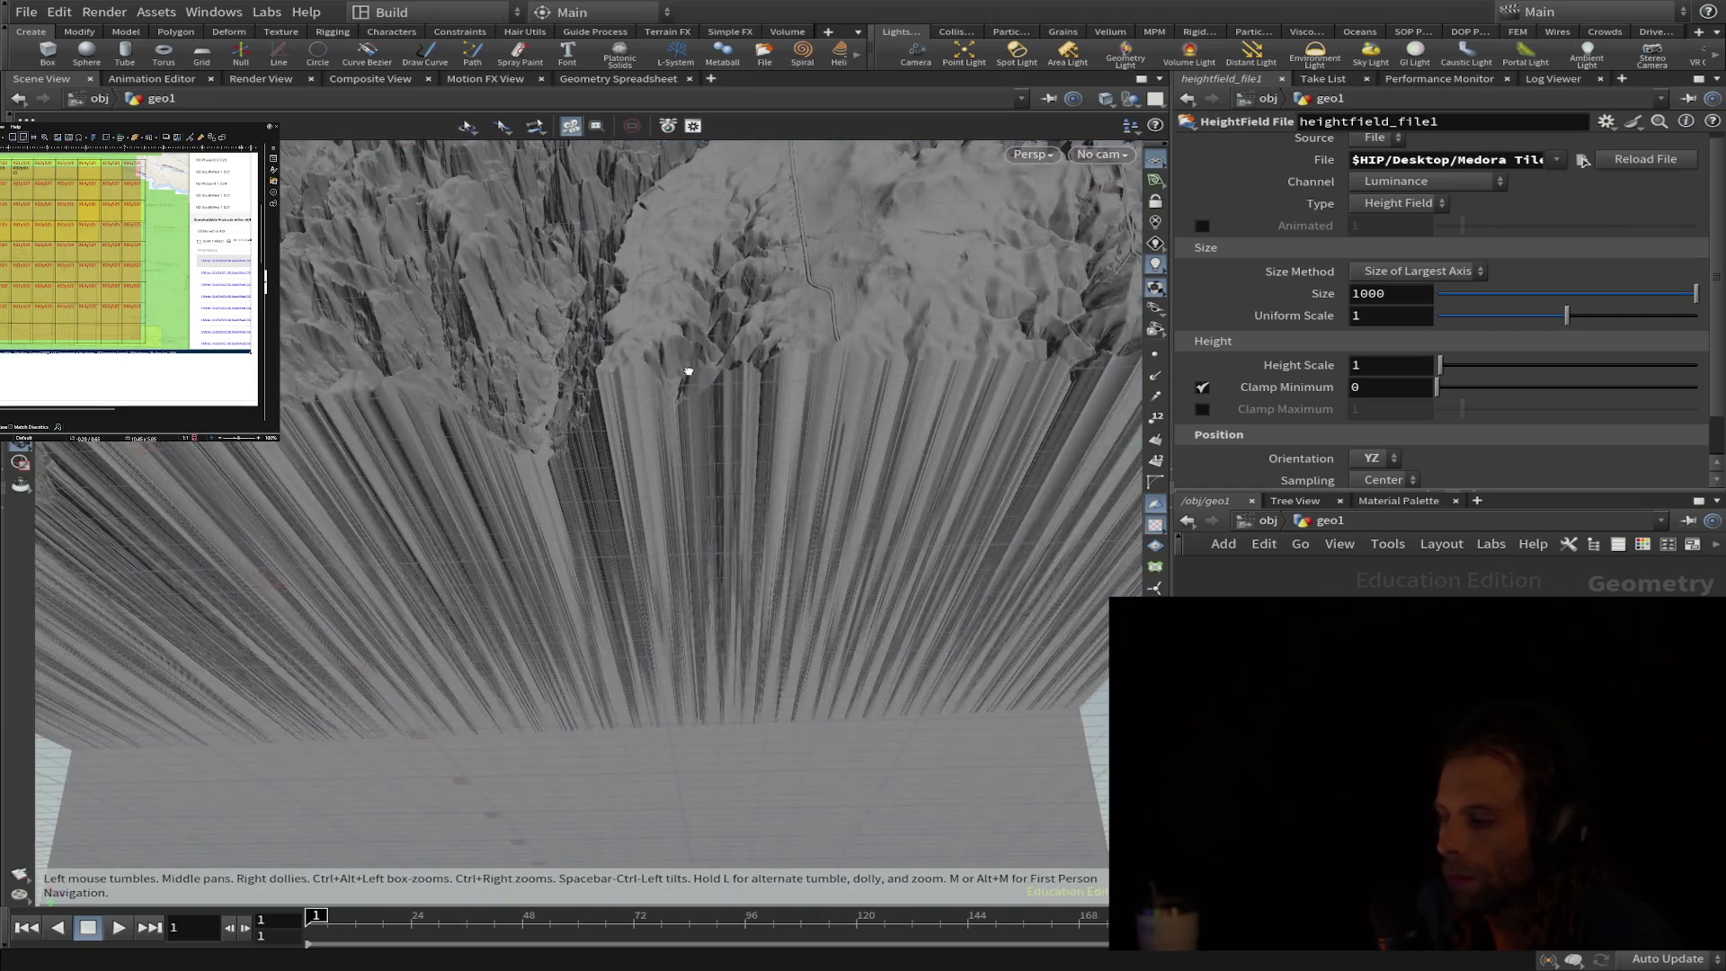
mouse_move(688, 372)
mouse_down()
mouse_move(671, 363)
mouse_move(581, 734)
mouse_move(563, 700)
mouse_move(732, 720)
mouse_move(608, 705)
mouse_move(559, 720)
mouse_move(582, 892)
mouse_move(589, 839)
mouse_up()
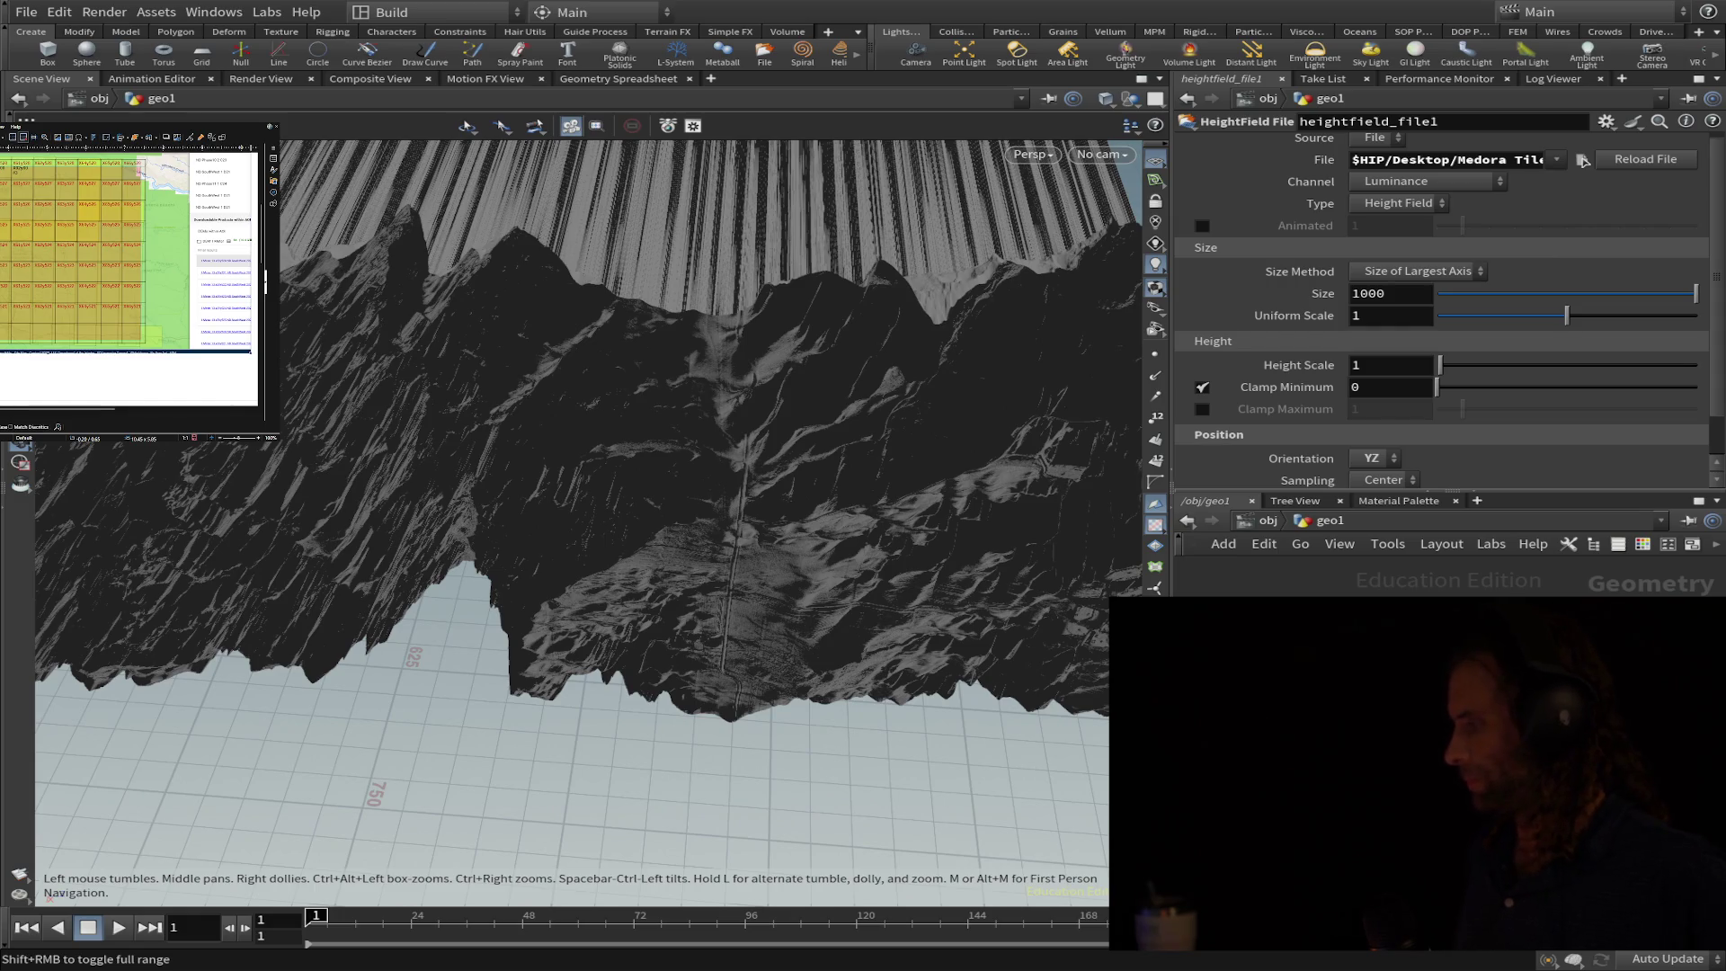
- Tumble the camera back up so the lit terrain band faces the view
mouse_move(581, 634)
mouse_down()
mouse_move(625, 654)
mouse_move(698, 597)
mouse_move(688, 605)
mouse_move(866, 721)
mouse_move(1057, 809)
mouse_move(775, 513)
mouse_up()
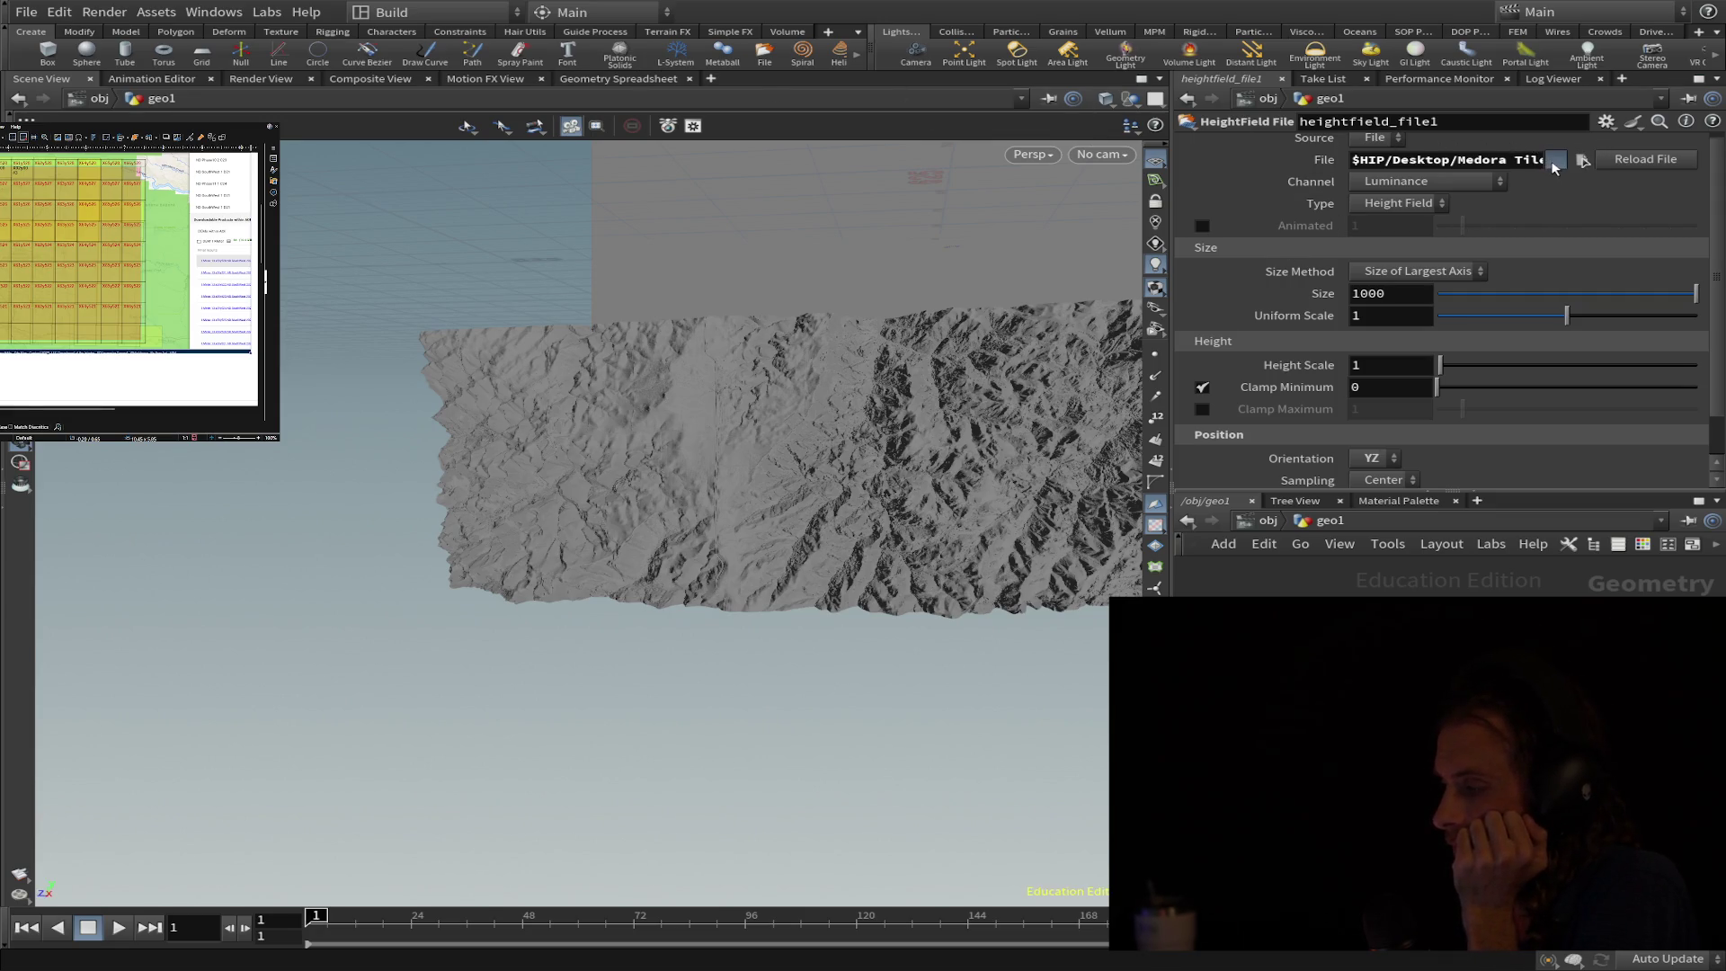
- Reload the heightmap on the HeightField File node and tumble in close on the relief
click(1646, 163)
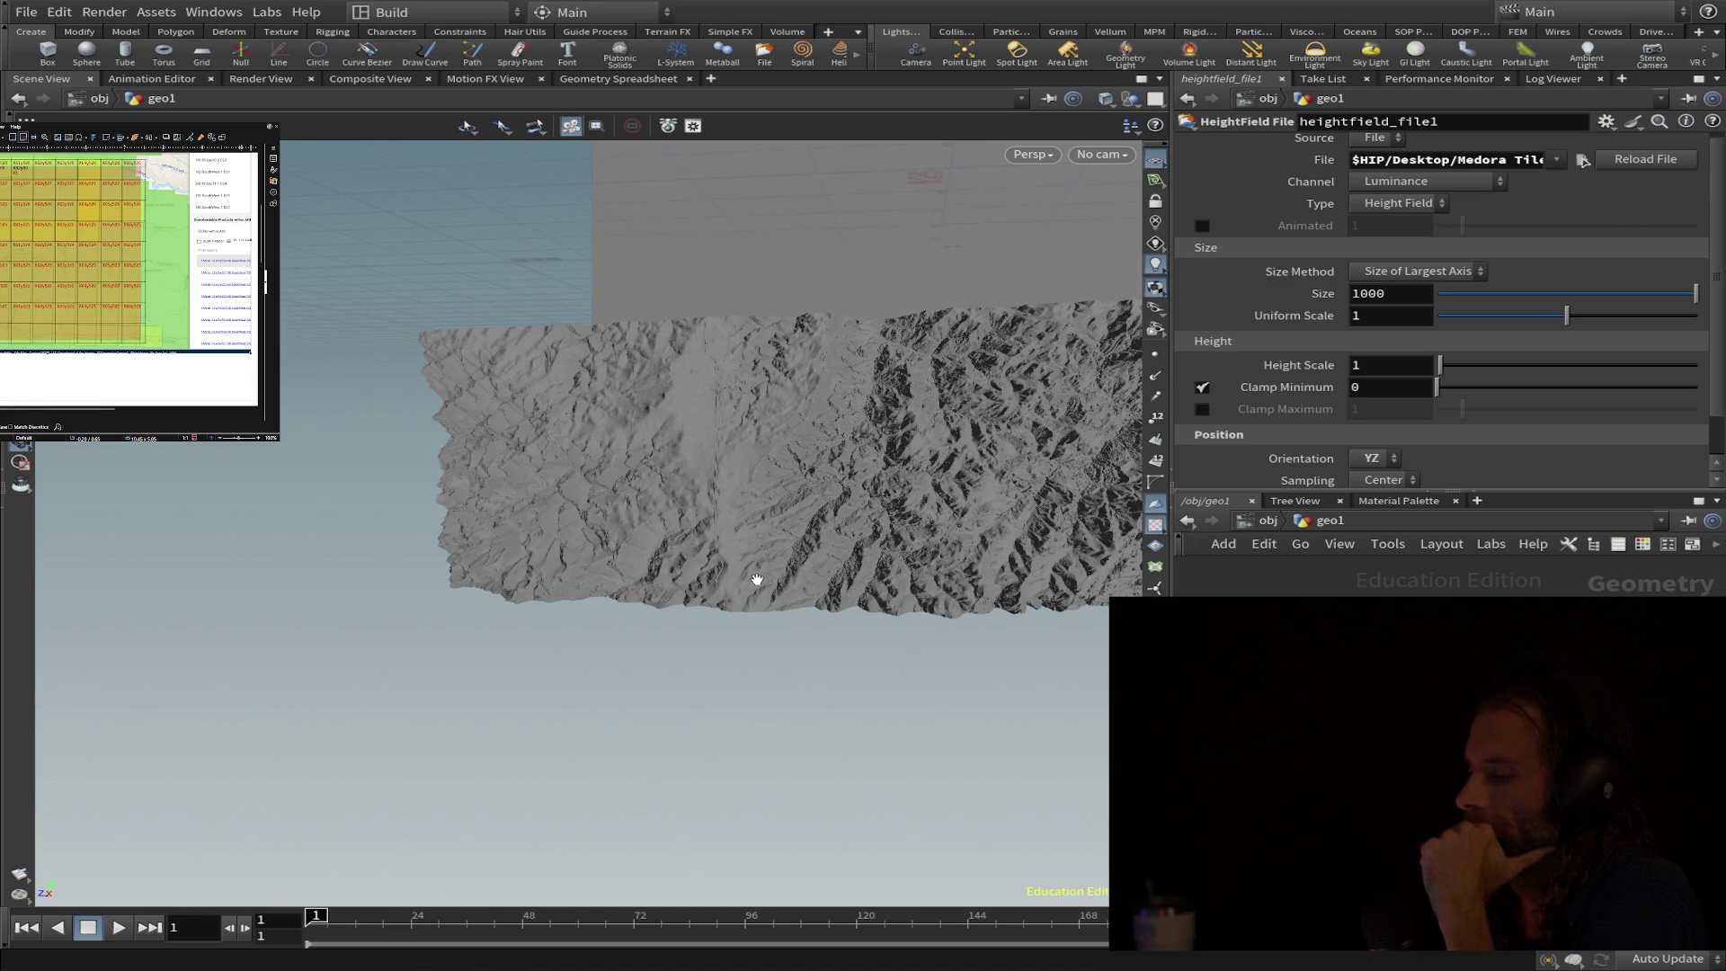
scroll(764, 571, up, 3)
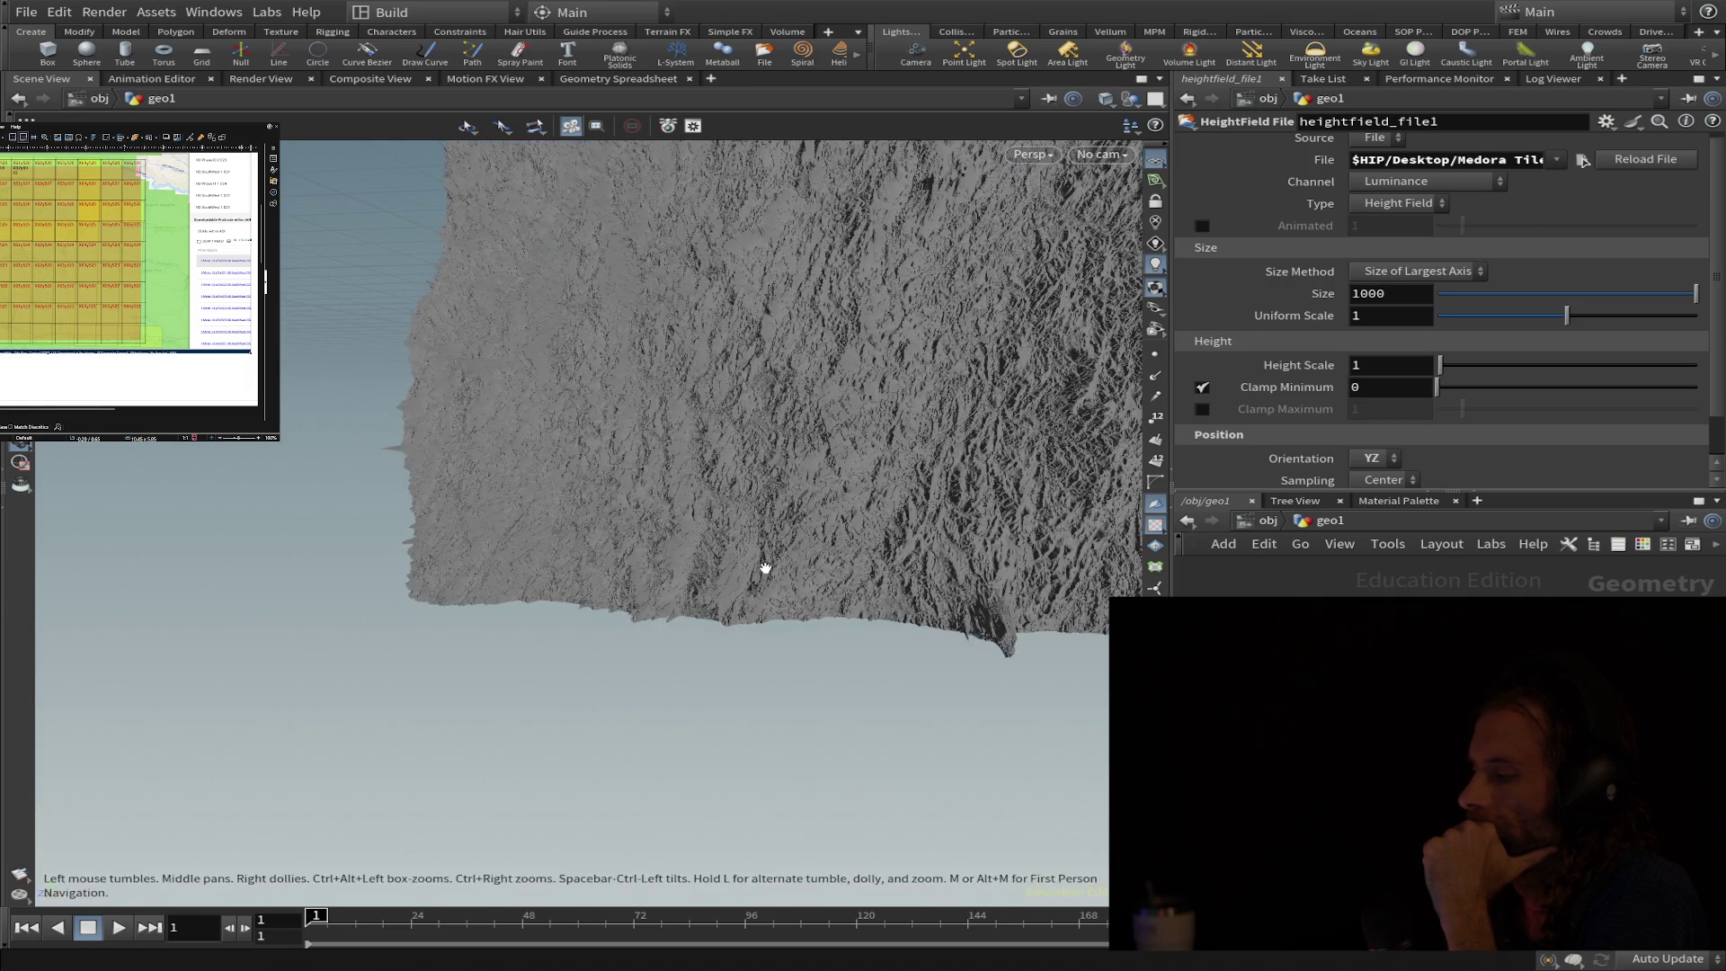
mouse_move(777, 544)
mouse_down()
mouse_move(462, 693)
mouse_move(396, 705)
mouse_up()
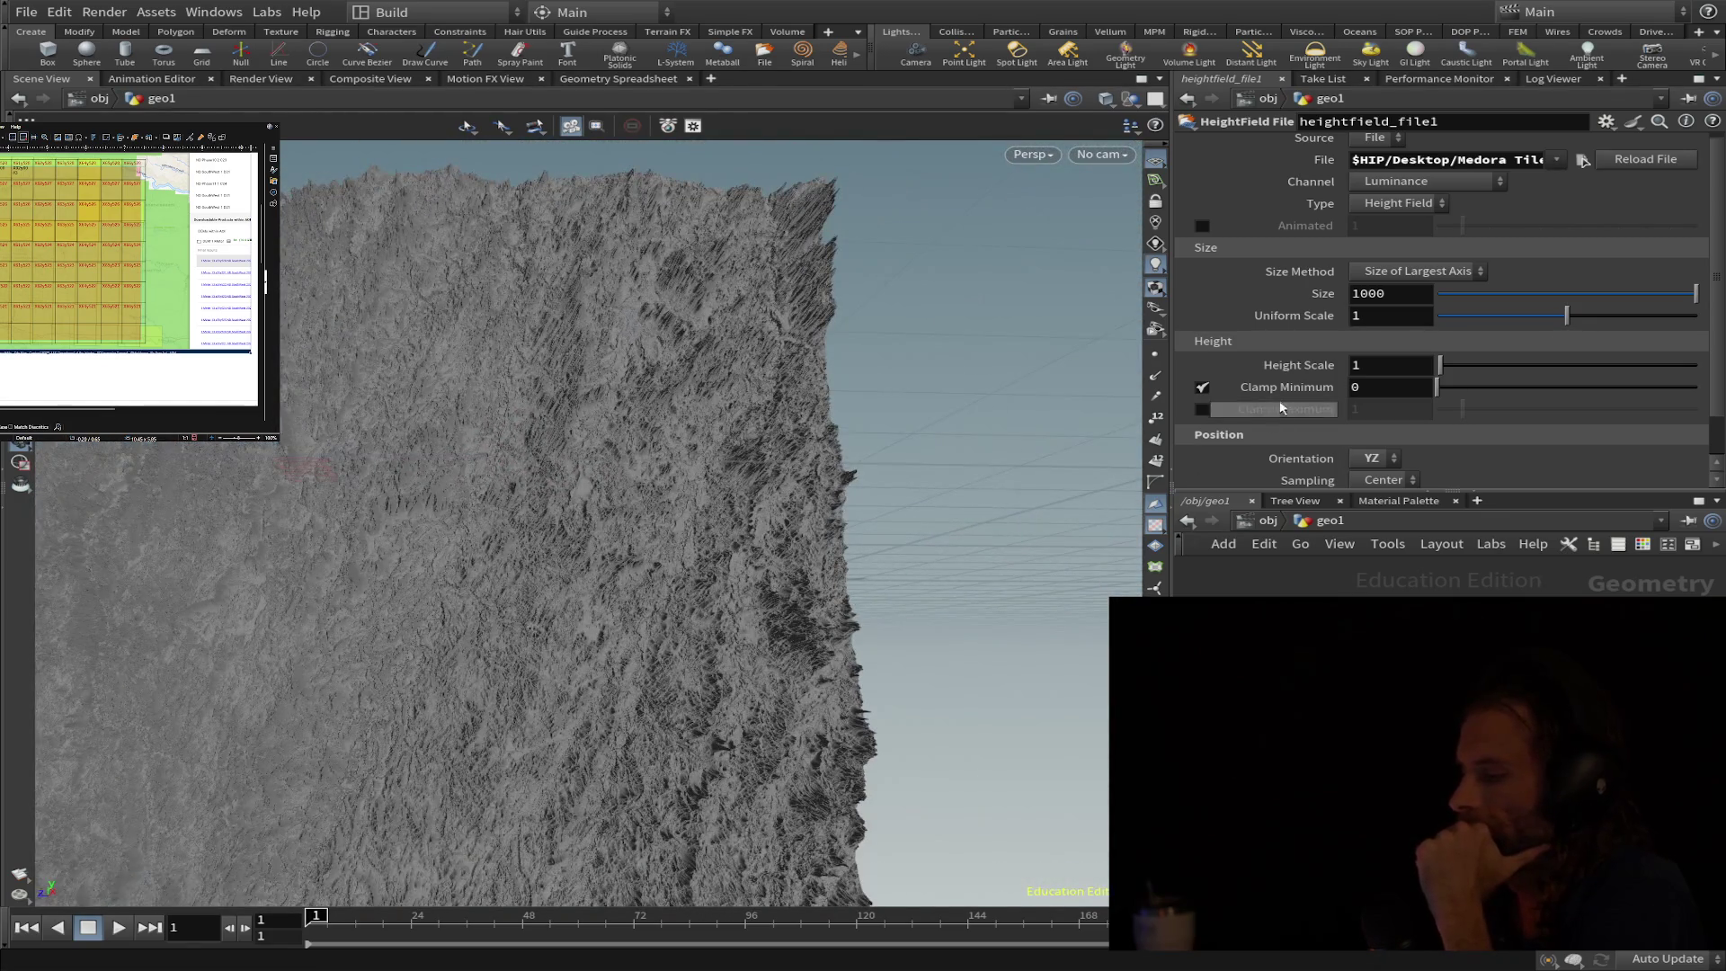
- Set the HeightField File size to 9012 to match the tile's true ground extent
click(1392, 292)
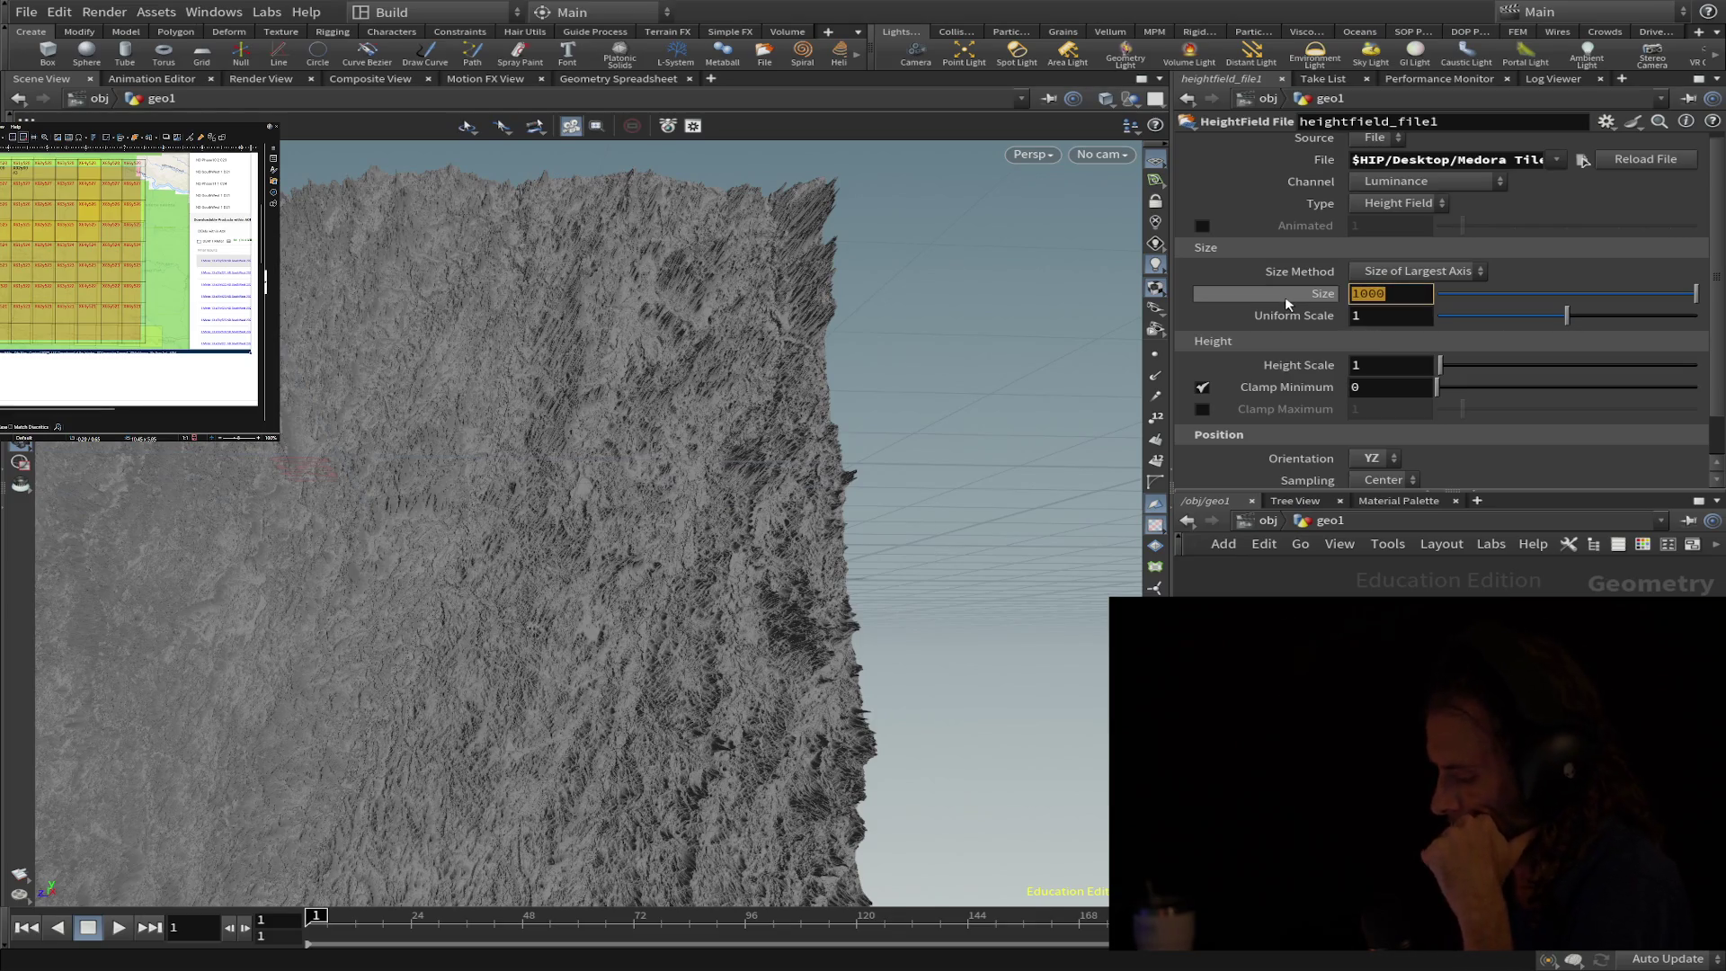
text(9012)
key(Return)
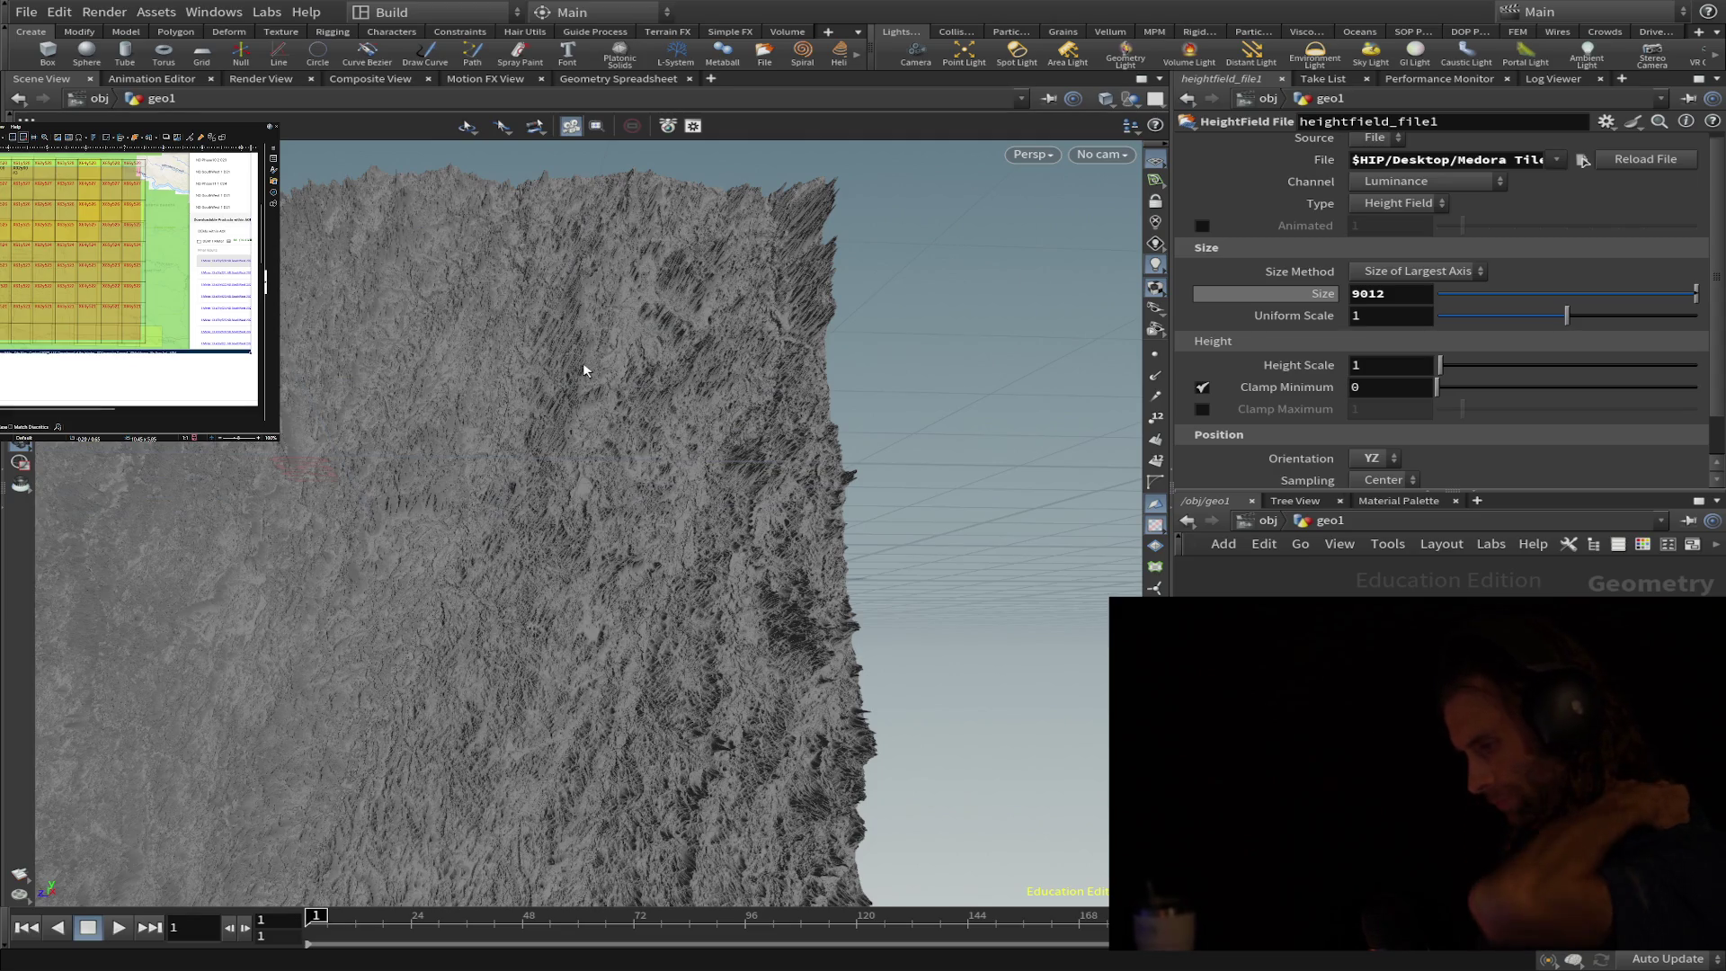
scroll(606, 404, down, 5)
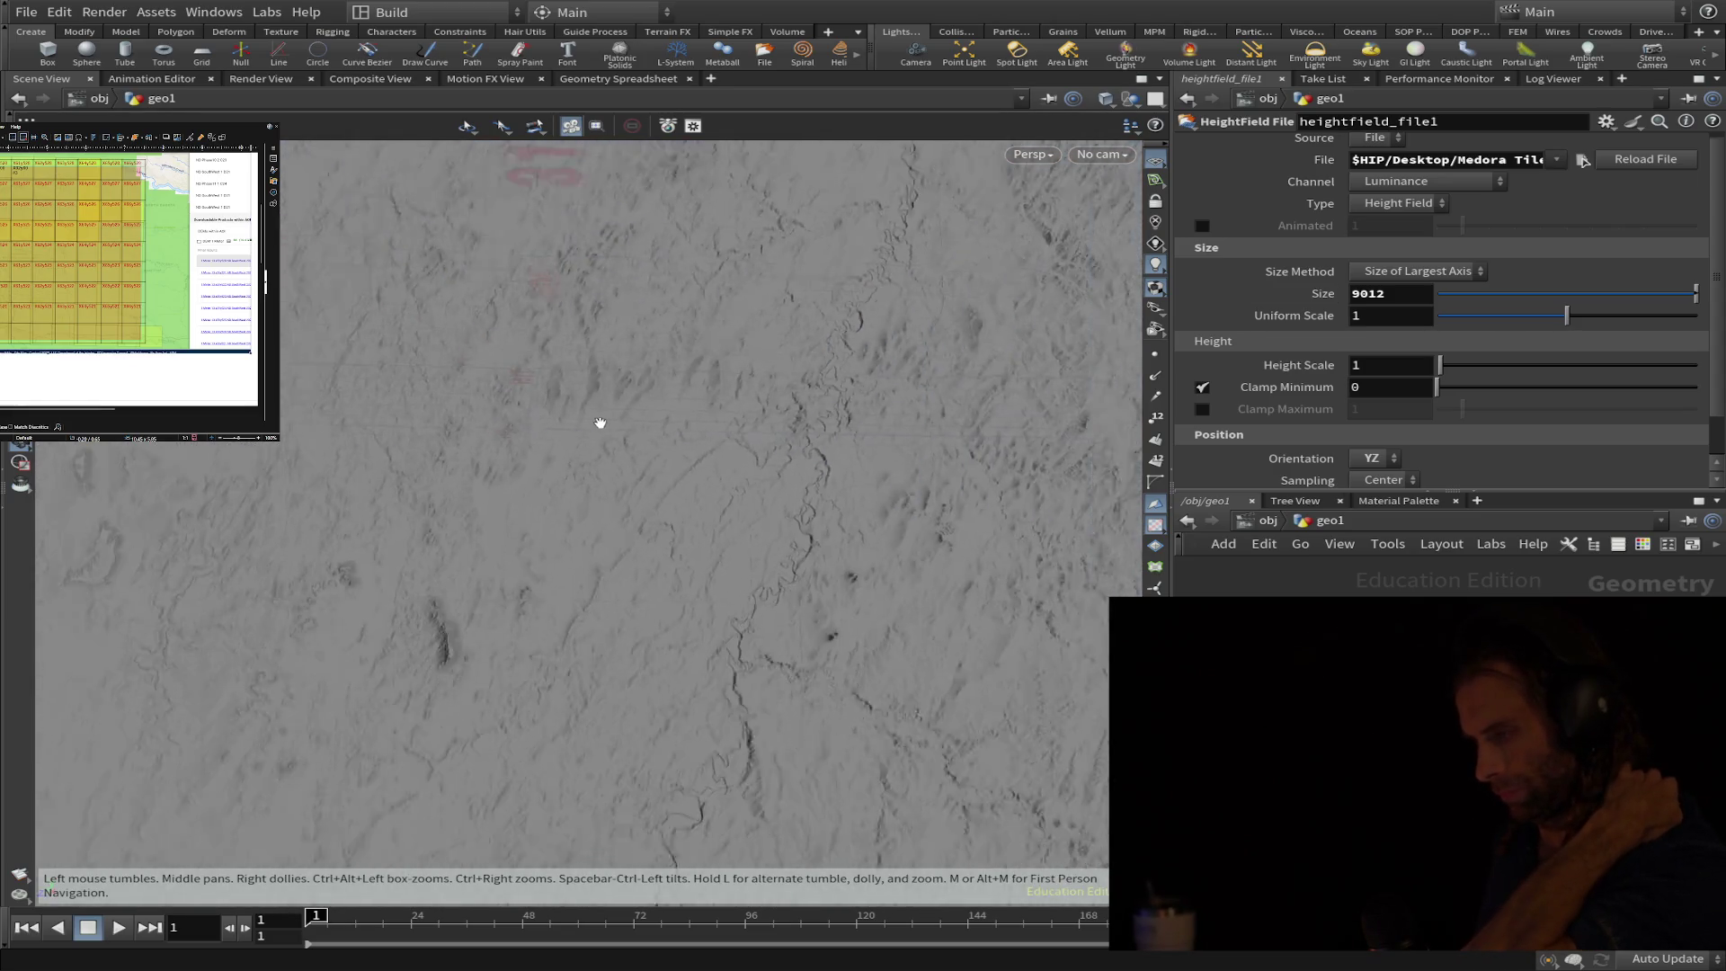
scroll(597, 424, down, 5)
scroll(598, 427, down, 3)
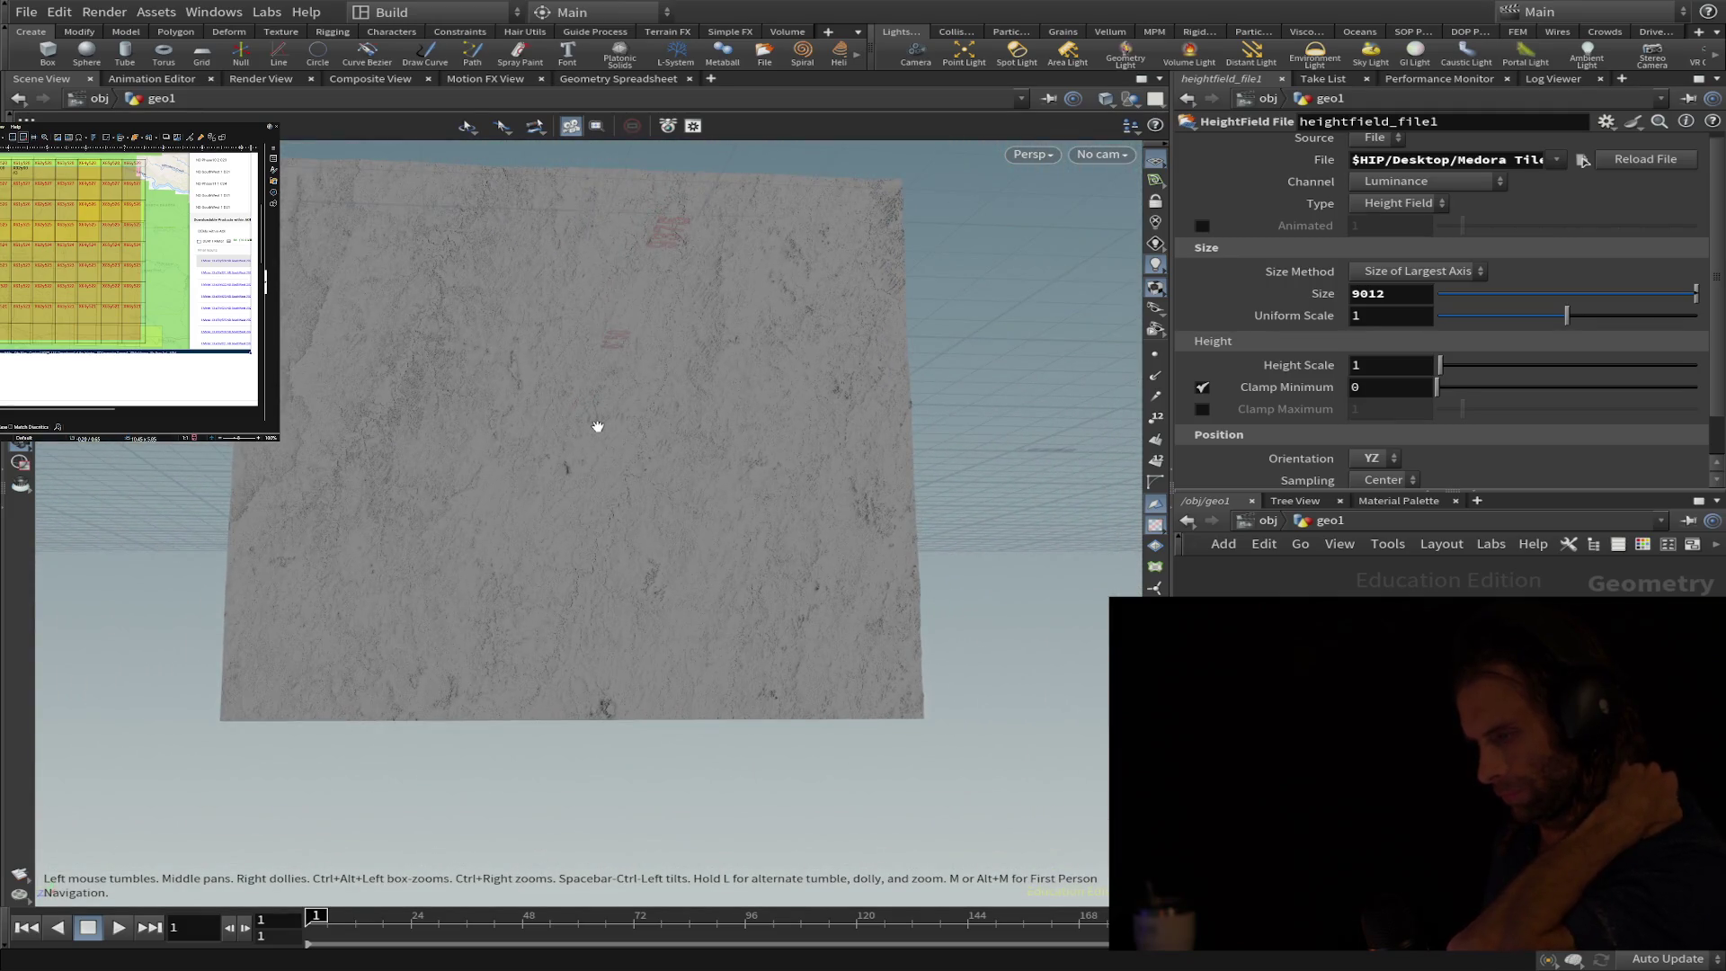
scroll(598, 426, up, 1)
scroll(598, 427, up, 2)
scroll(599, 425, up, 2)
scroll(601, 424, up, 3)
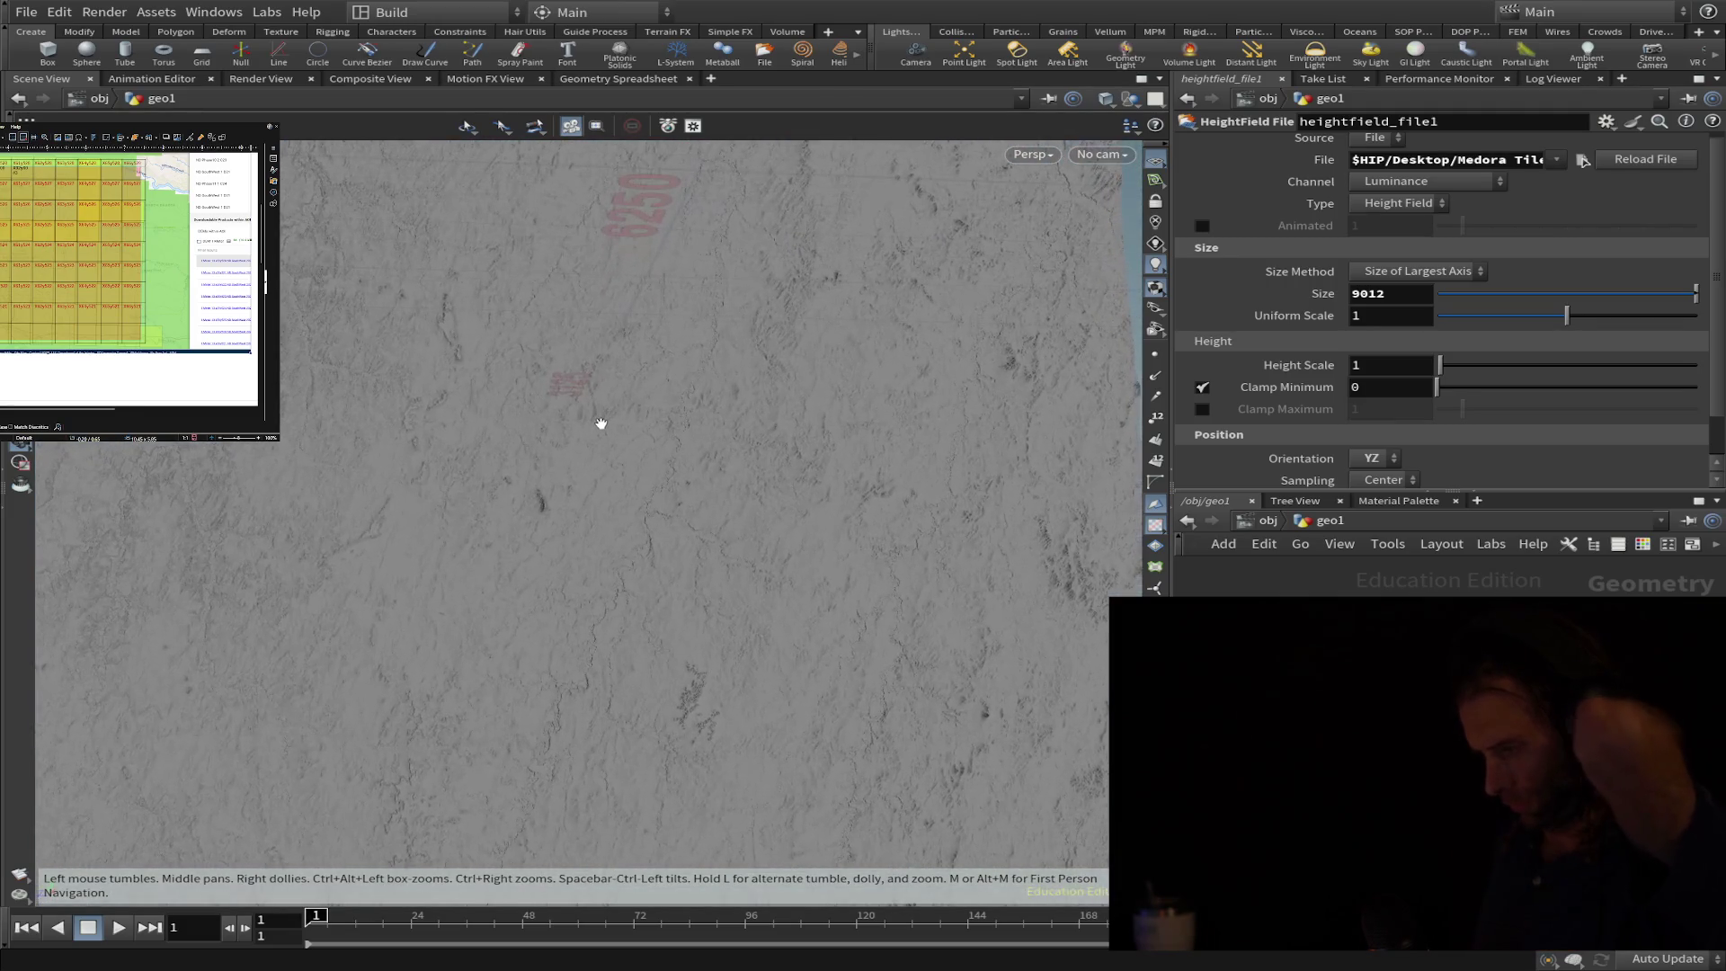
scroll(601, 424, up, 2)
scroll(601, 422, up, 1)
scroll(602, 423, up, 2)
scroll(603, 421, up, 2)
scroll(603, 421, up, 2)
scroll(606, 418, up, 2)
scroll(606, 417, up, 2)
scroll(606, 422, up, 2)
scroll(607, 432, down, 5)
scroll(603, 444, down, 3)
- Tilt and orbit around the 9012-sized tile, then return to the Size field
drag(601, 443, 550, 471)
scroll(550, 464, up, 1)
scroll(555, 449, up, 2)
scroll(568, 446, up, 3)
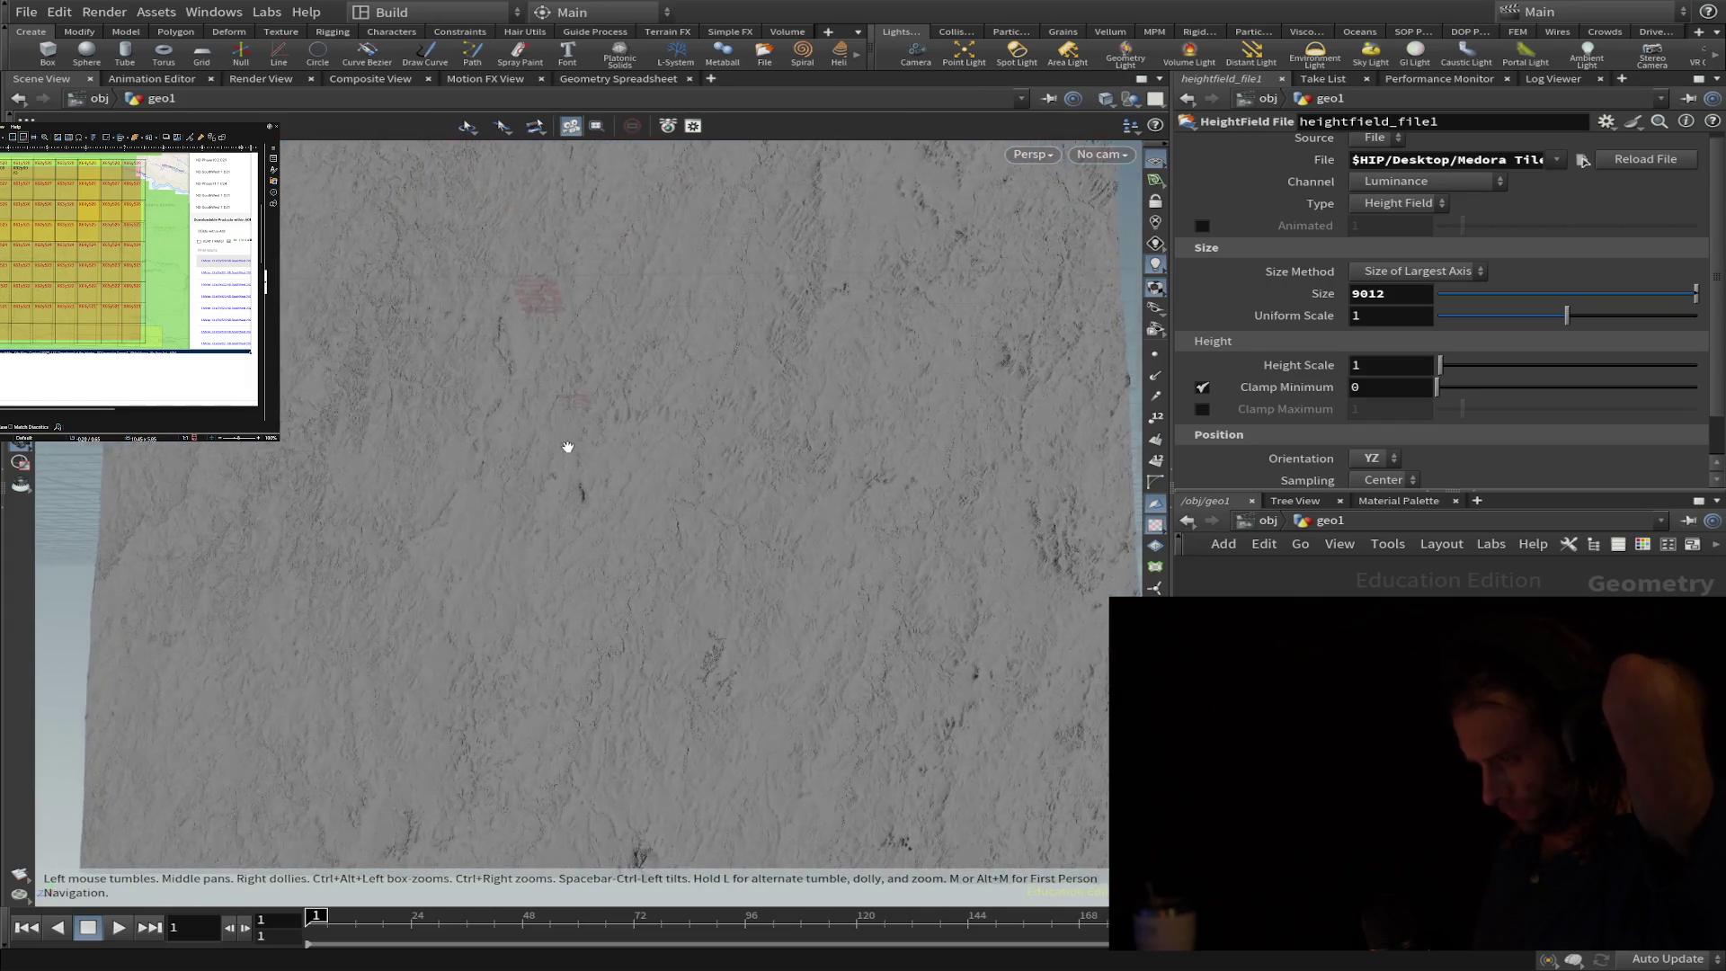
scroll(568, 447, up, 2)
scroll(567, 454, up, 2)
scroll(566, 455, up, 2)
scroll(563, 461, up, 2)
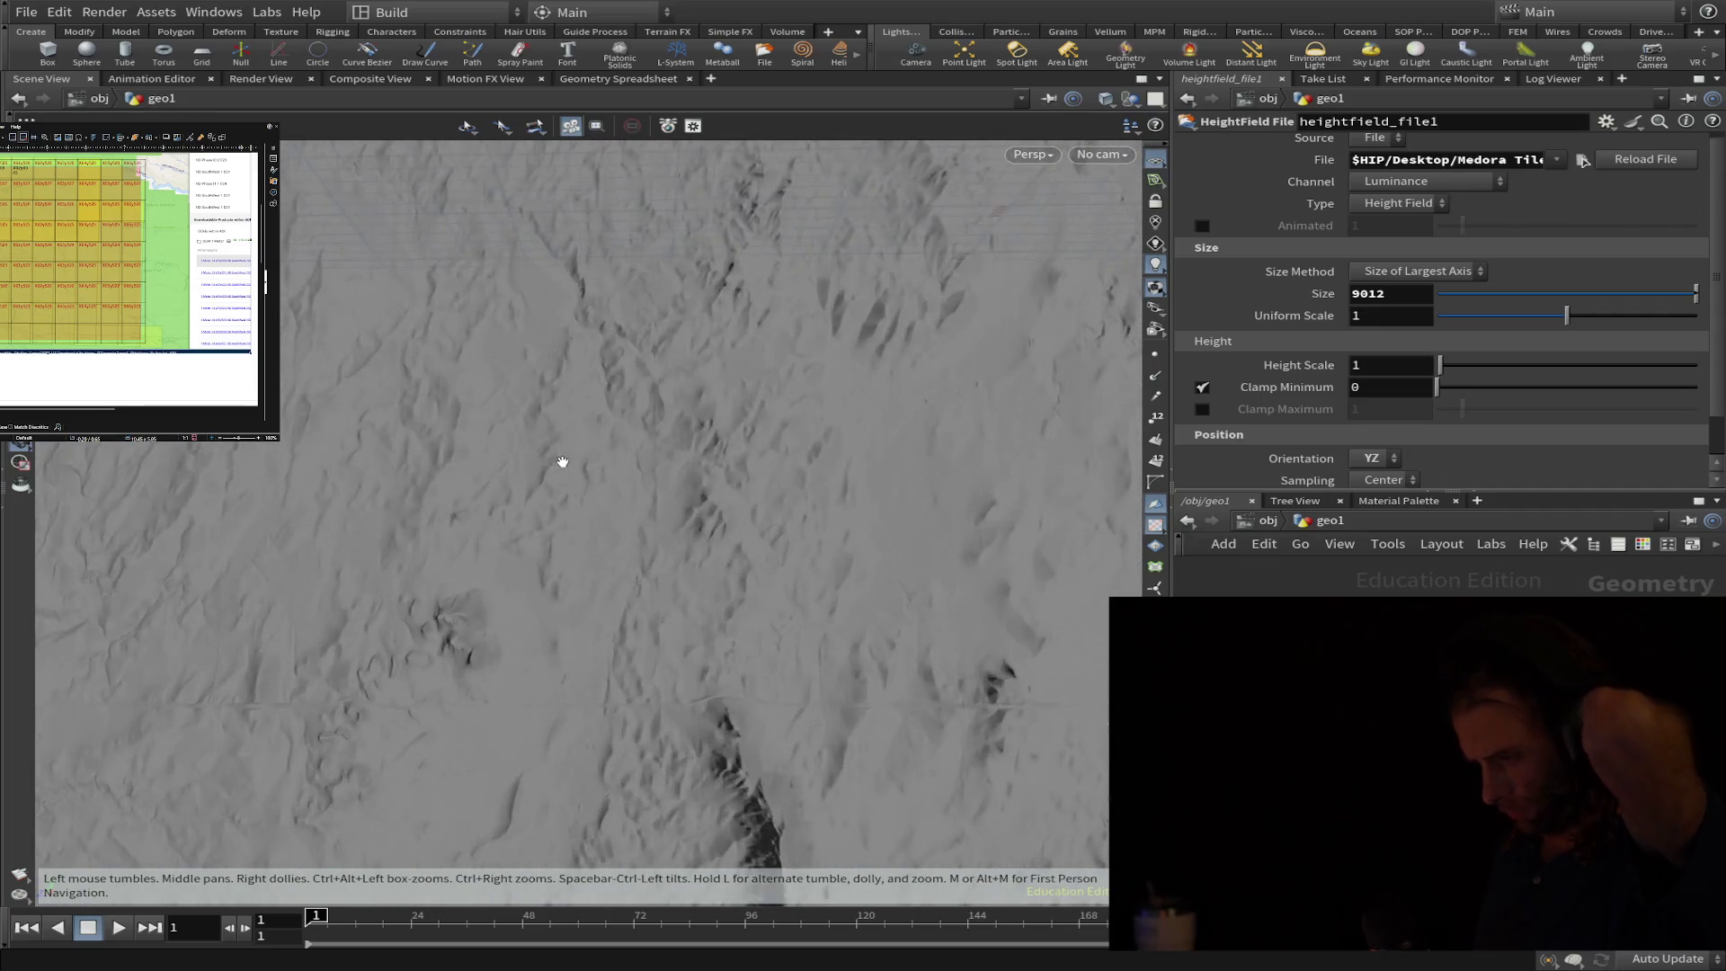
scroll(562, 462, up, 2)
mouse_move(563, 463)
mouse_down()
mouse_move(846, 397)
mouse_move(737, 400)
mouse_move(697, 359)
mouse_move(895, 392)
mouse_move(783, 643)
mouse_move(668, 685)
mouse_move(686, 467)
mouse_move(416, 278)
mouse_move(706, 413)
mouse_move(723, 272)
mouse_move(702, 445)
mouse_move(662, 273)
mouse_move(688, 469)
mouse_move(752, 396)
mouse_move(720, 378)
mouse_move(663, 544)
mouse_move(683, 513)
mouse_move(787, 498)
mouse_move(863, 514)
mouse_up()
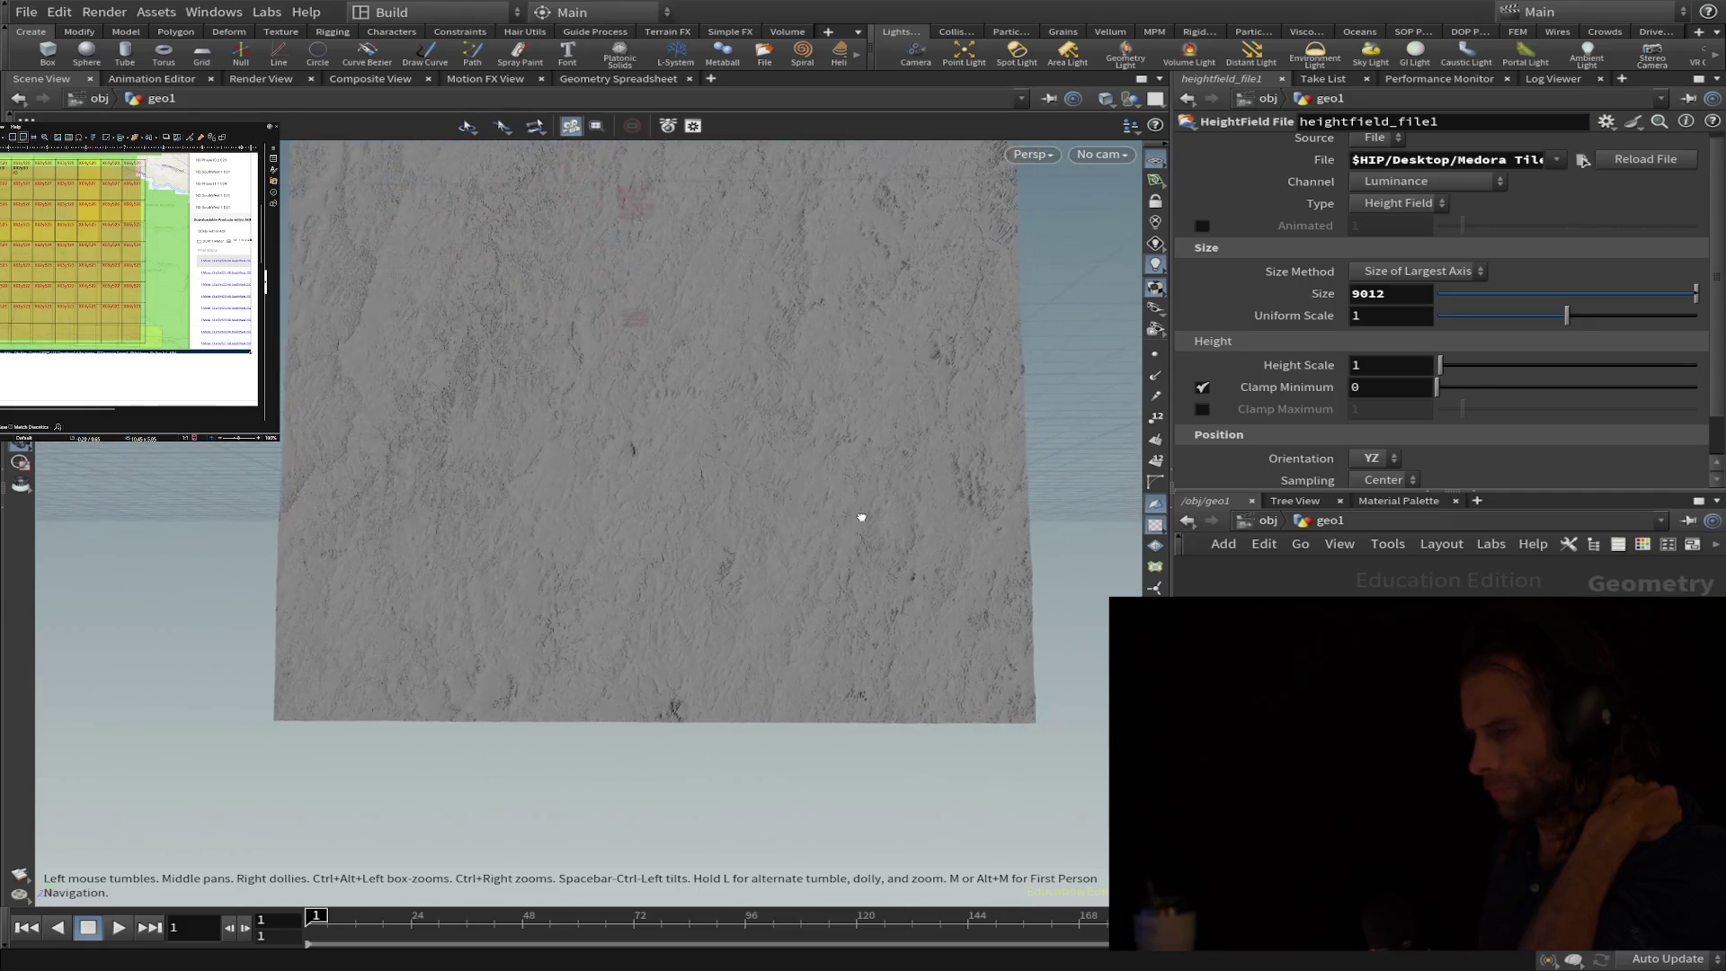
click(1398, 295)
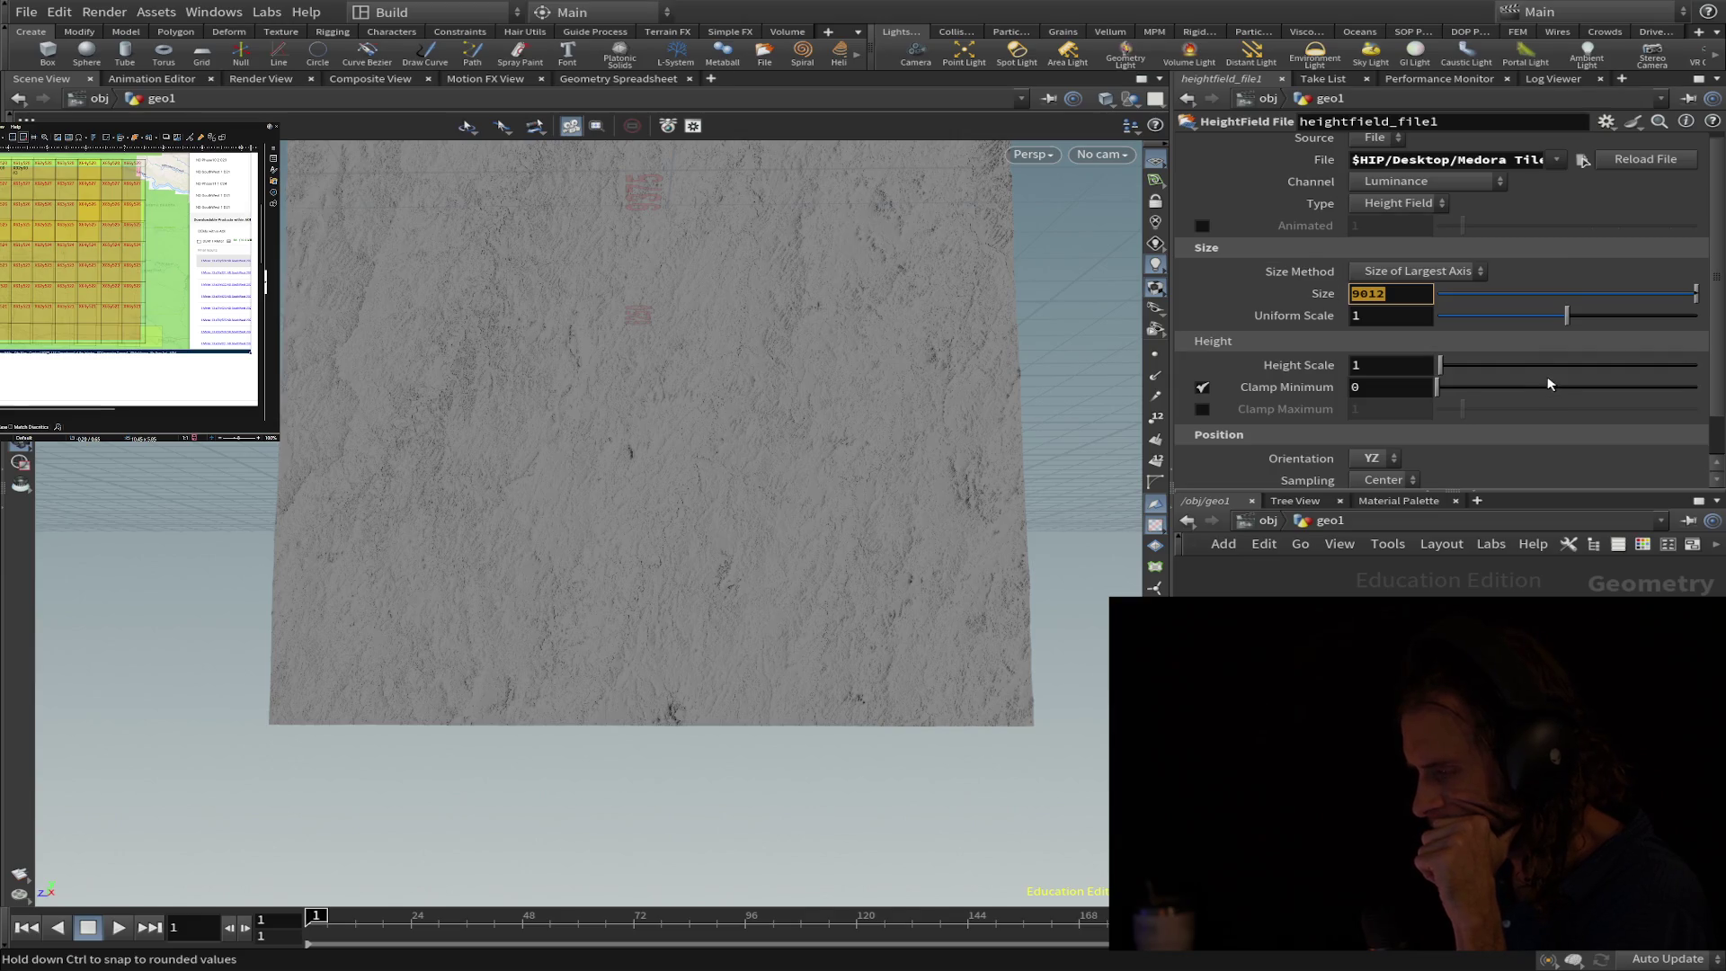
key(Return)
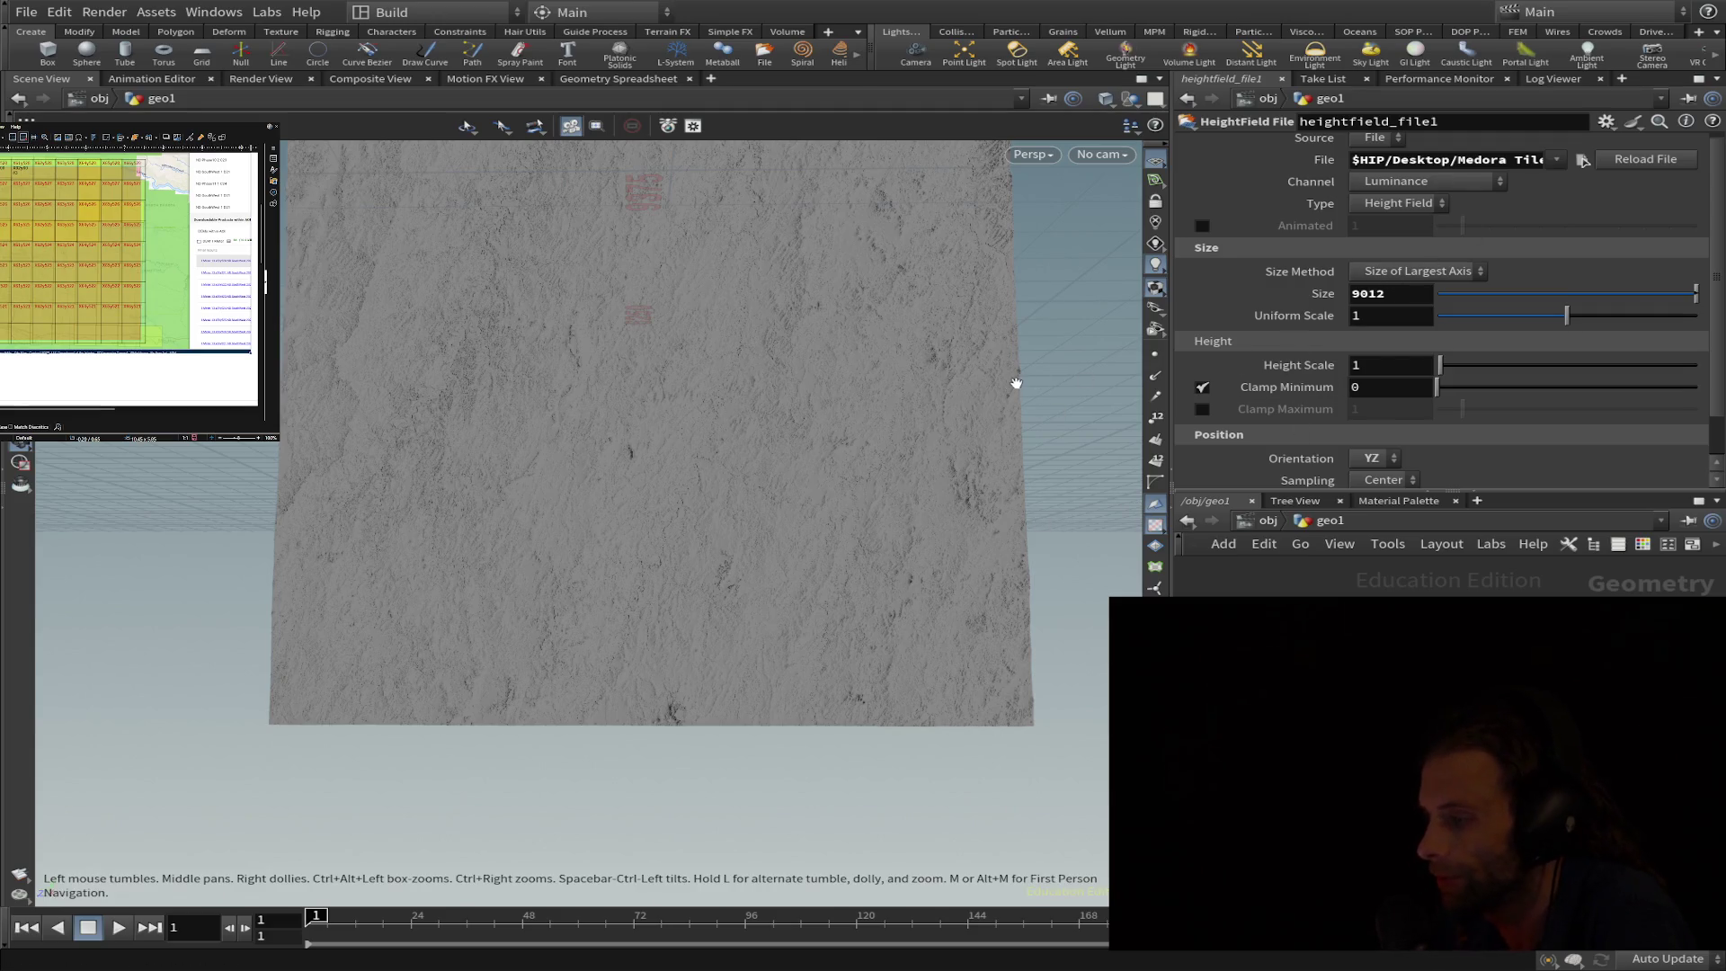
mouse_move(946, 471)
mouse_down()
mouse_move(983, 181)
mouse_move(779, 403)
mouse_move(679, 449)
mouse_move(742, 445)
mouse_move(627, 425)
mouse_up()
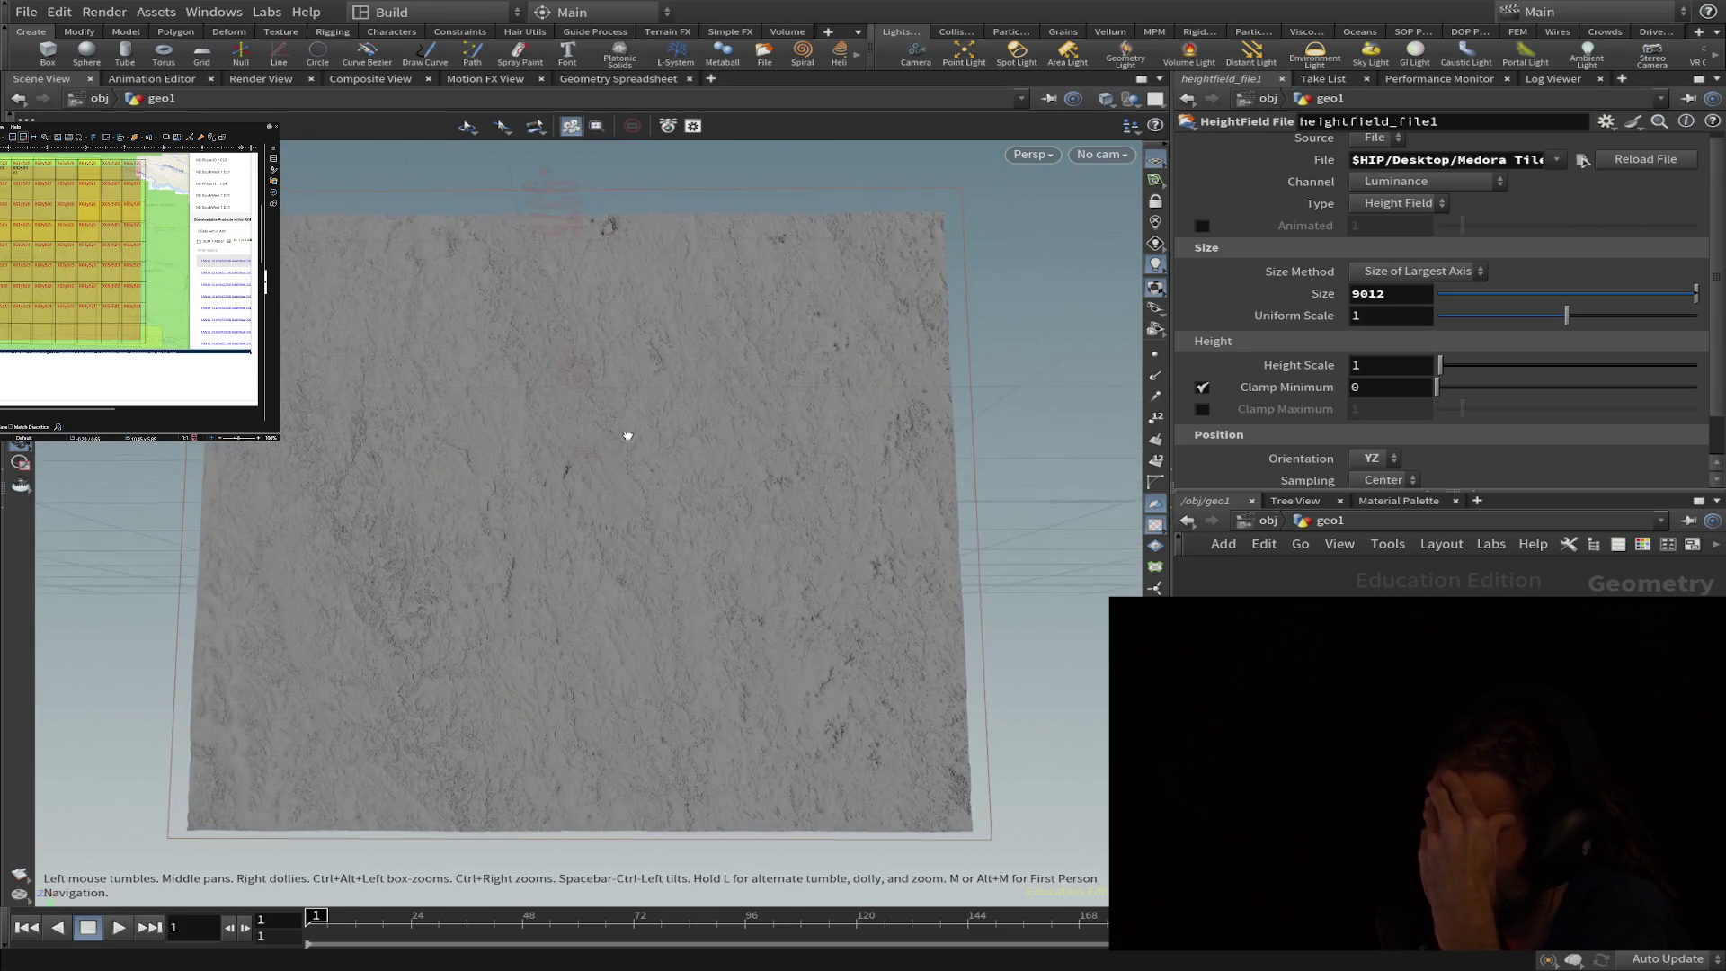
- Flatten the viewing angle into a tilted perspective over the square terrain sheet
drag(628, 424, 648, 457)
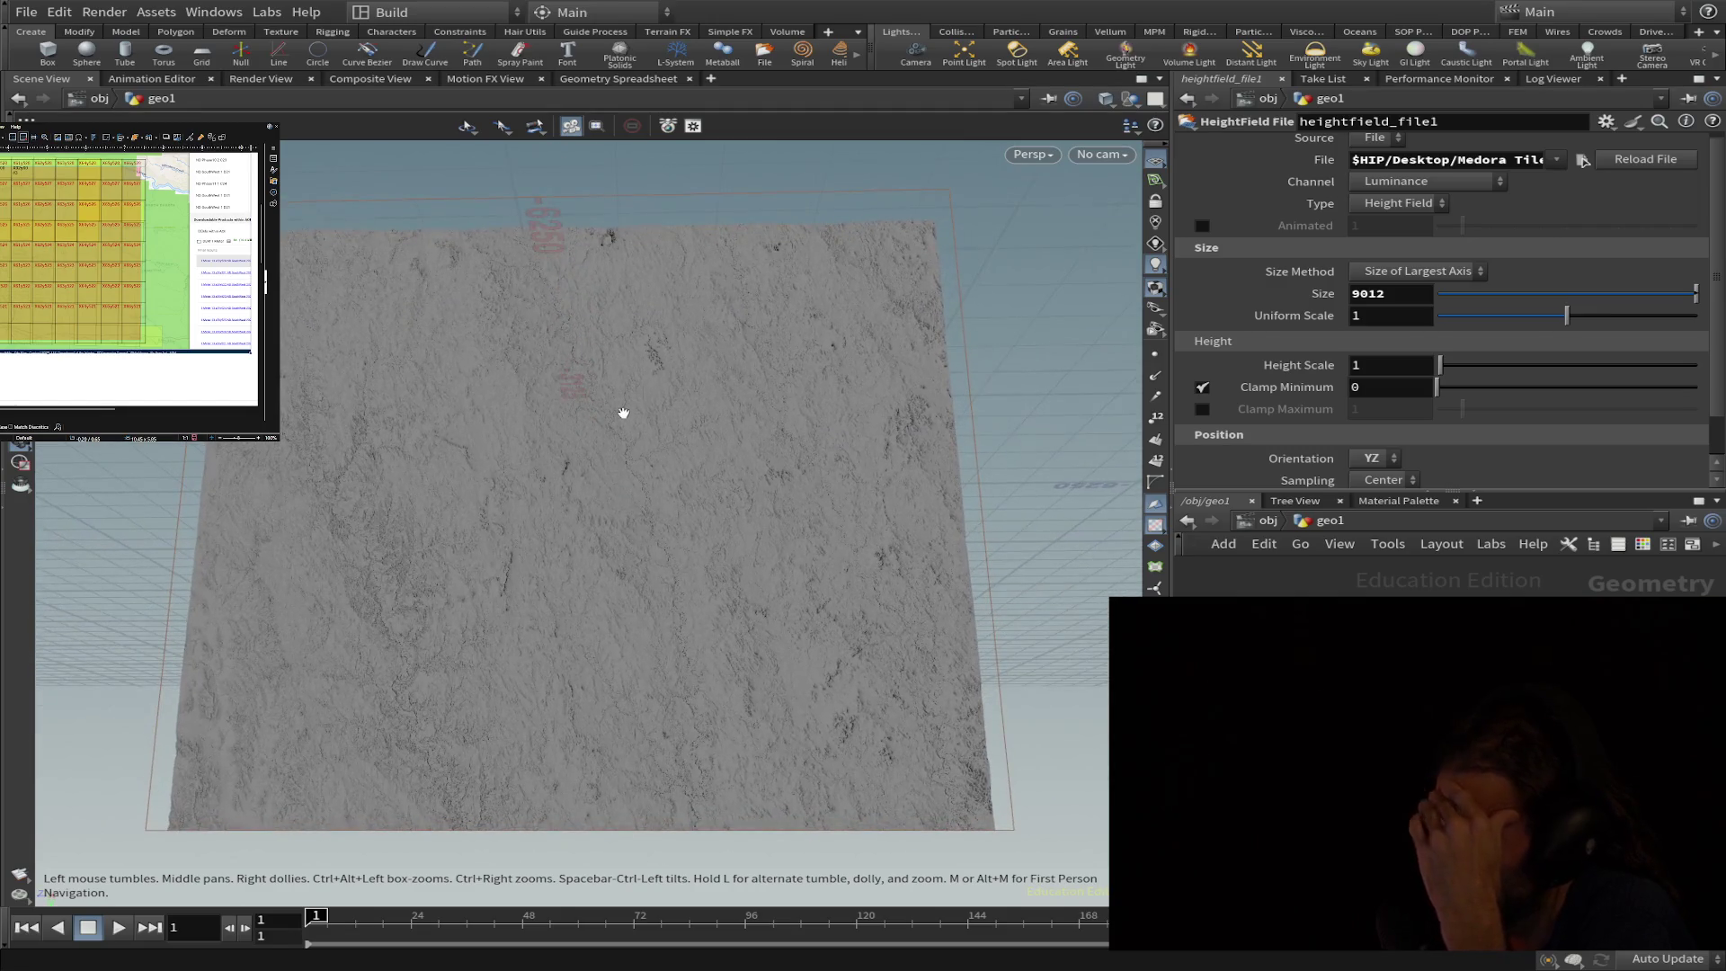
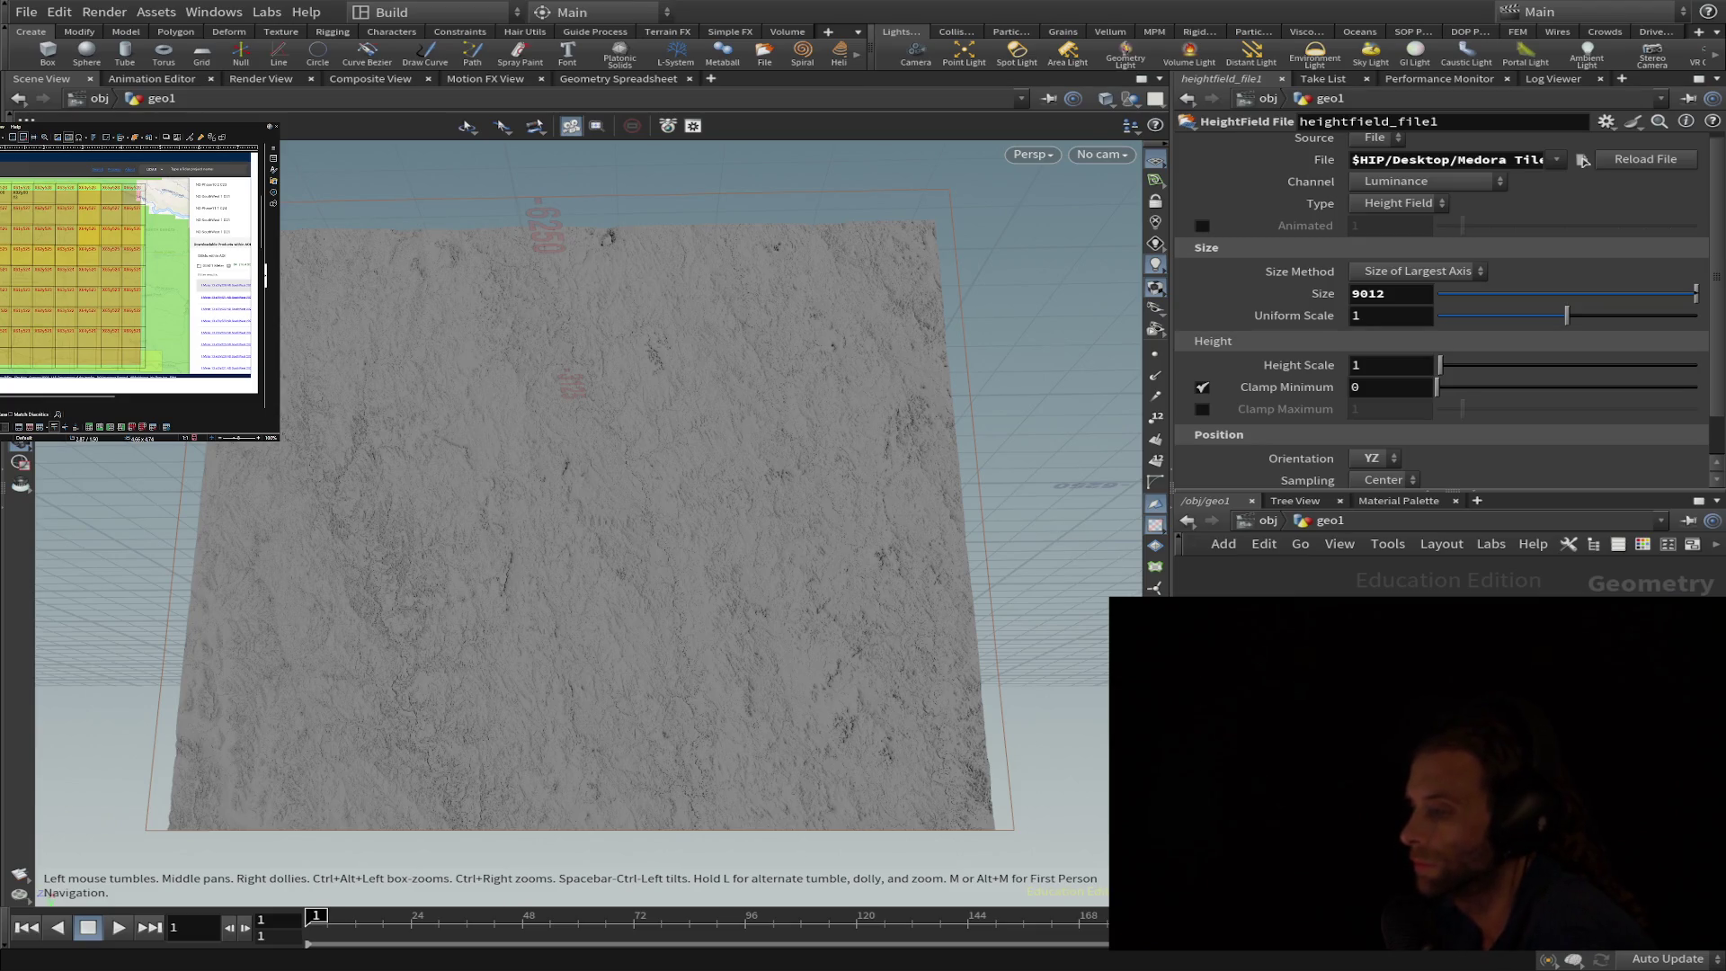
scroll(128, 270, down, 1)
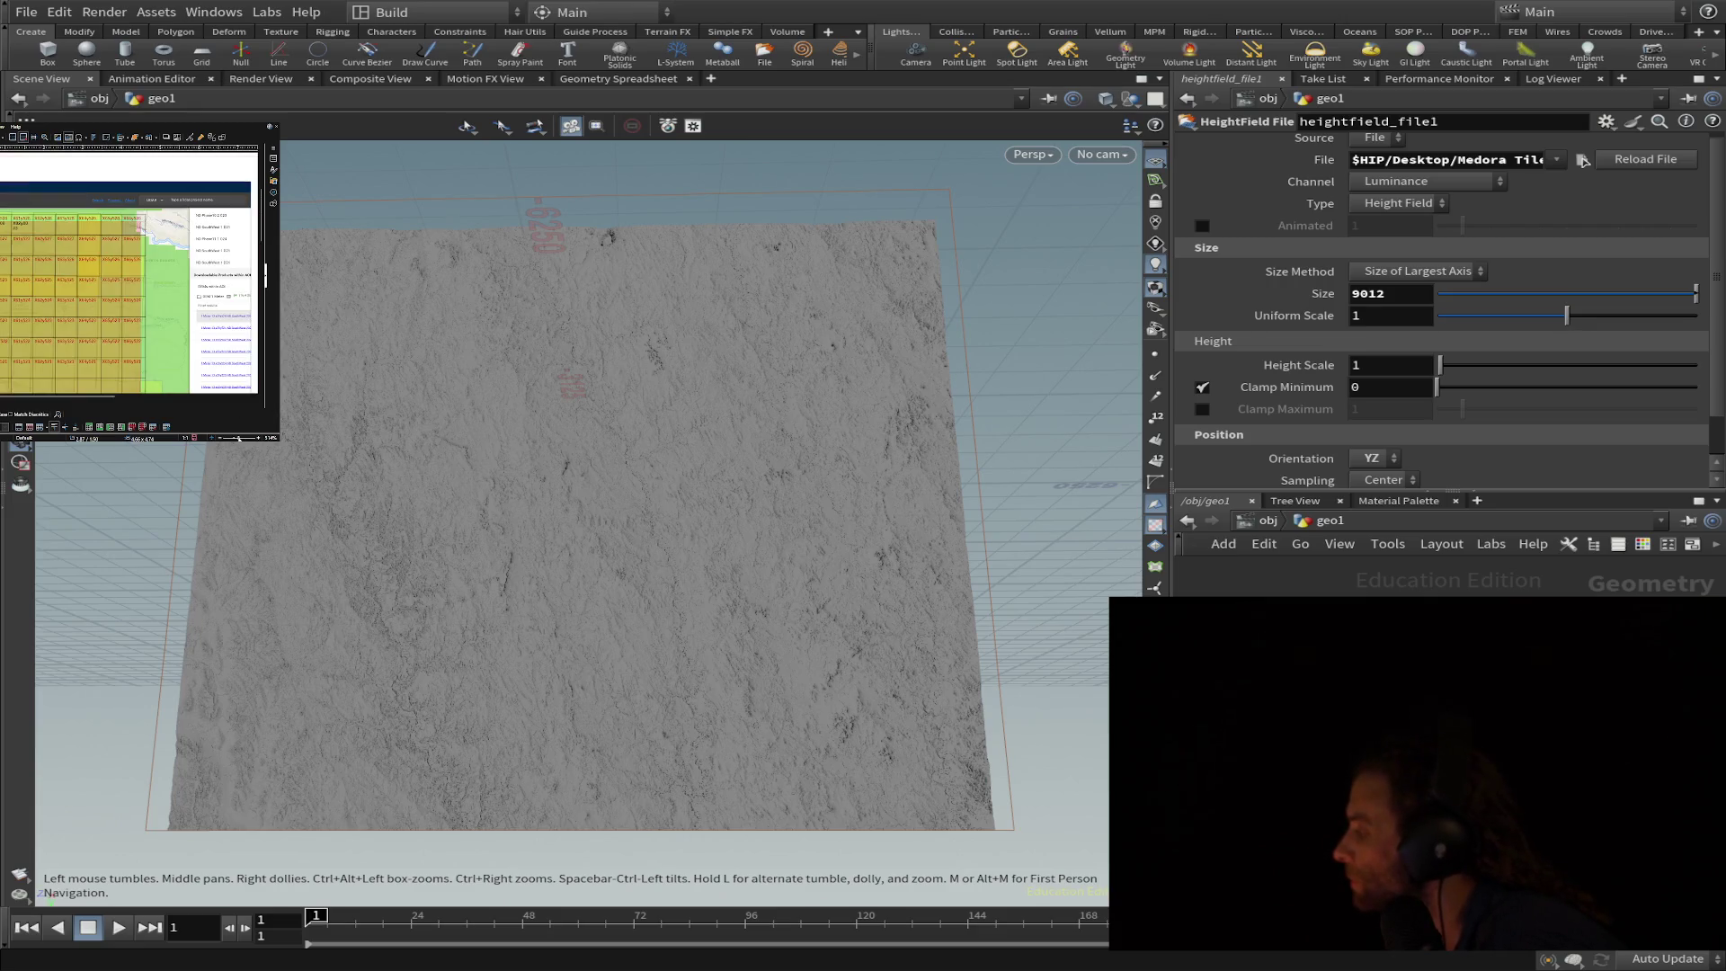
scroll(130, 270, down, 3)
scroll(131, 270, up, 2)
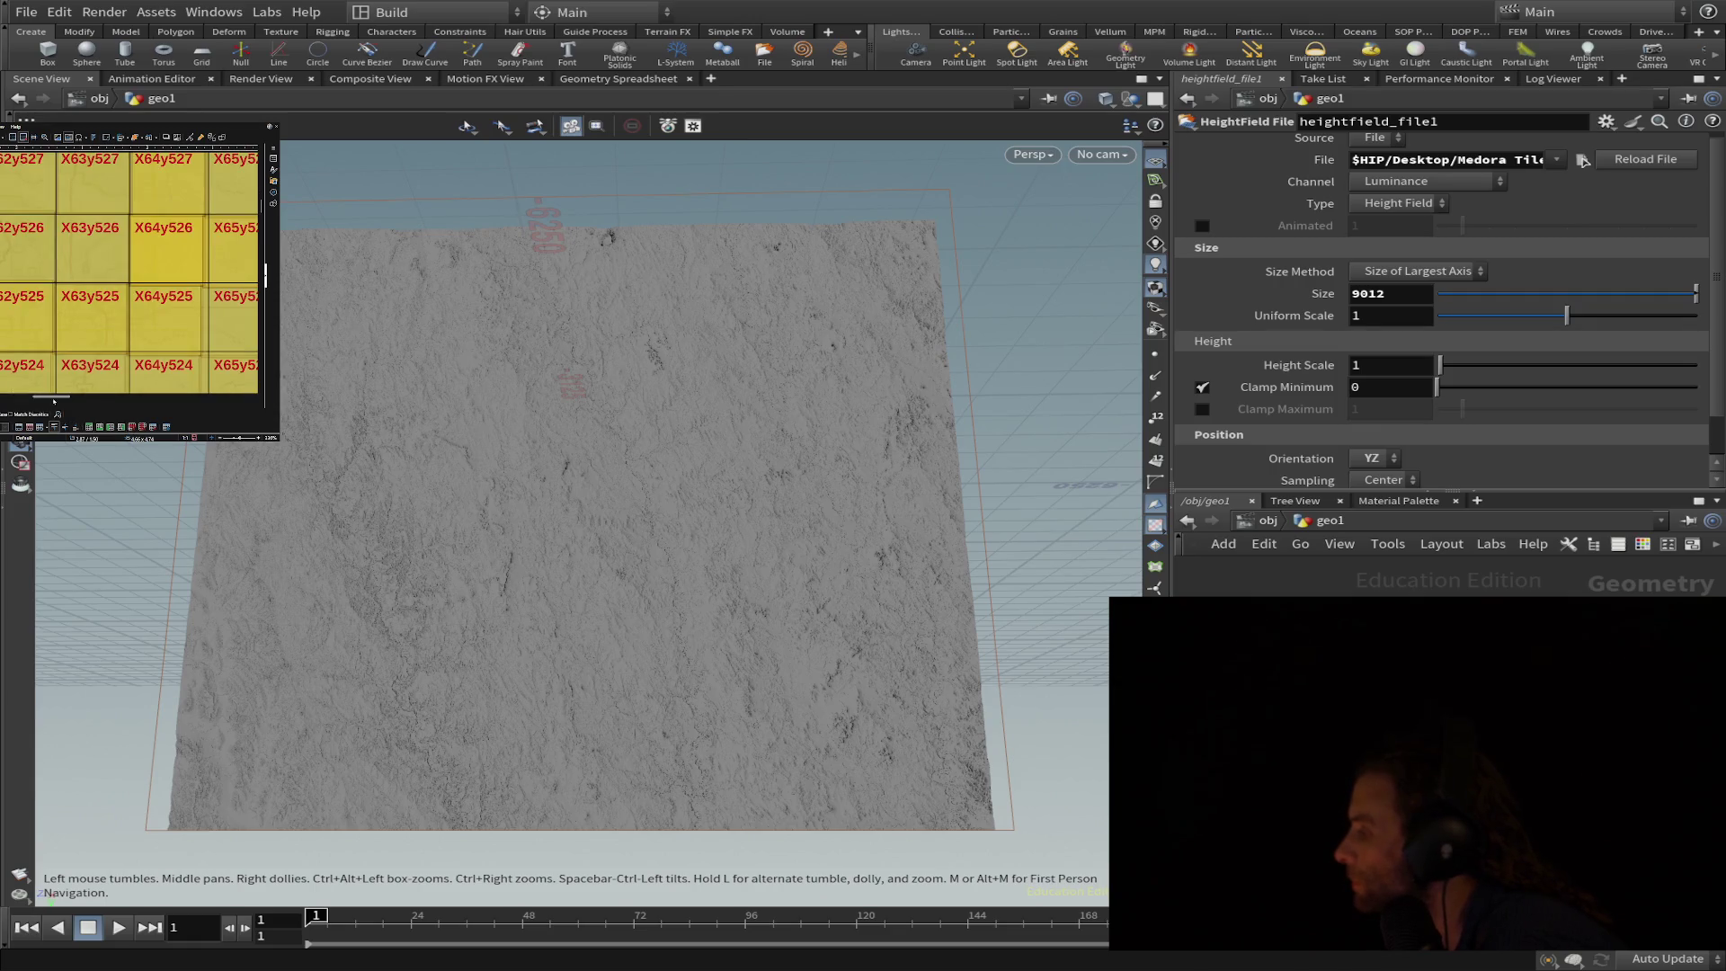
- Pan the Draw page so the X59 and X60 tile columns come into view
drag(54, 270, 257, 270)
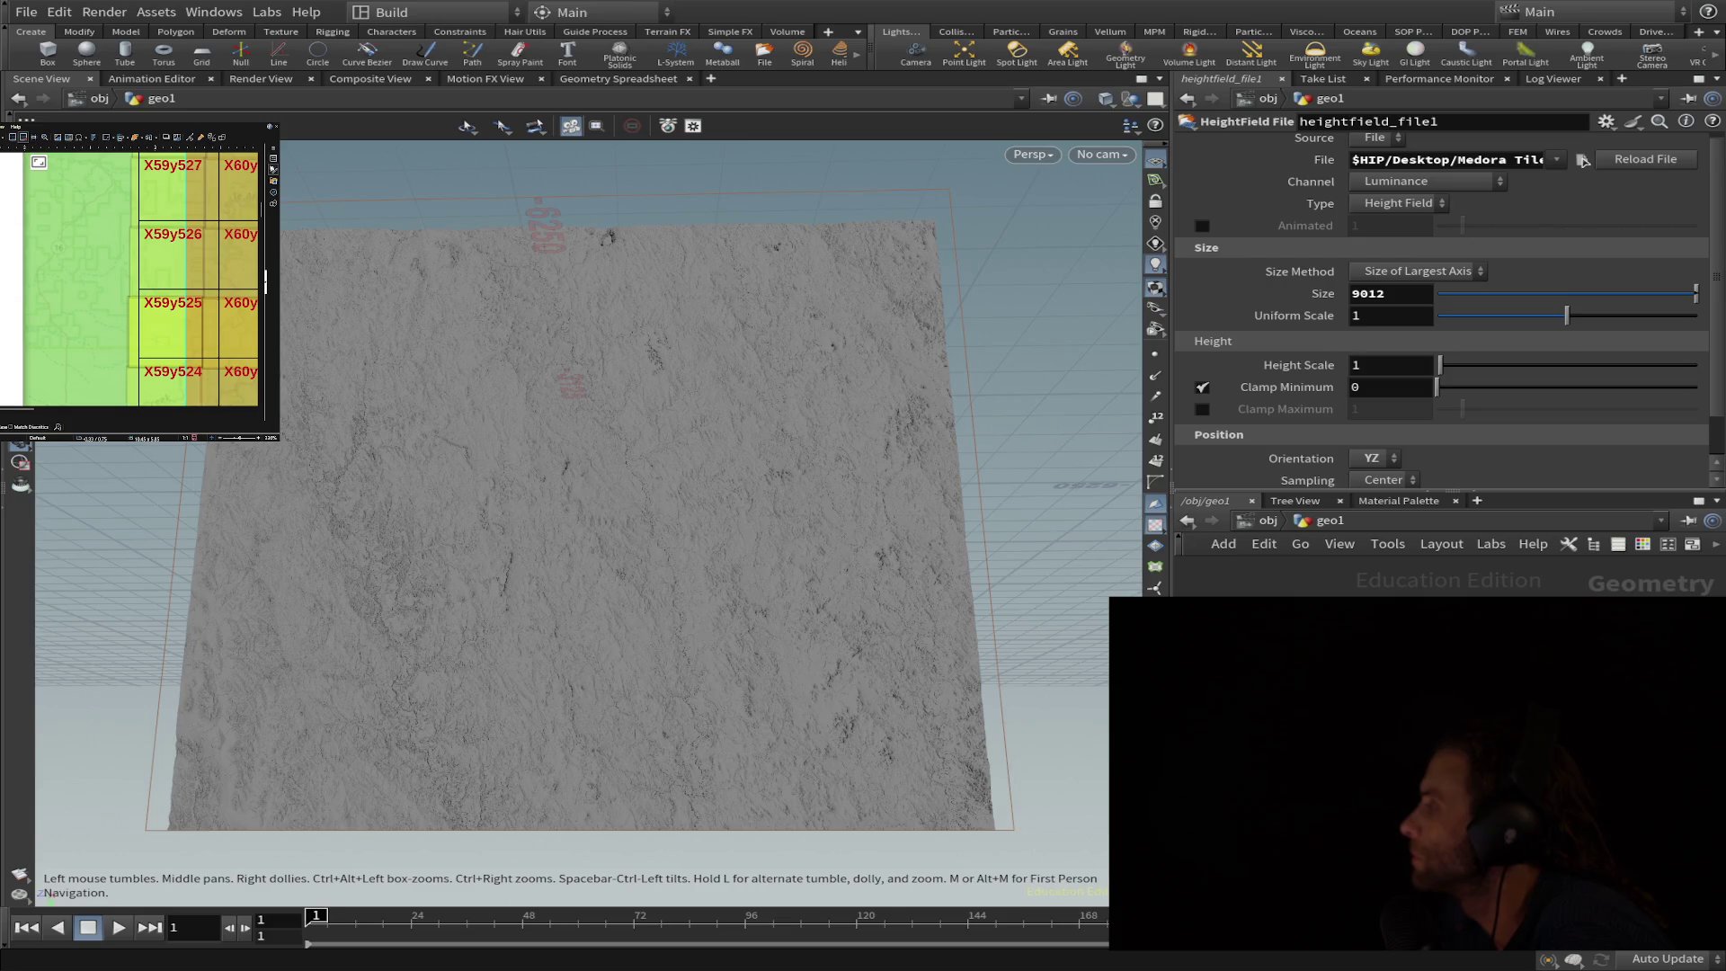
- Show the Styles deck in the sidebar, briefly flipping to the Gallery and back
click(272, 170)
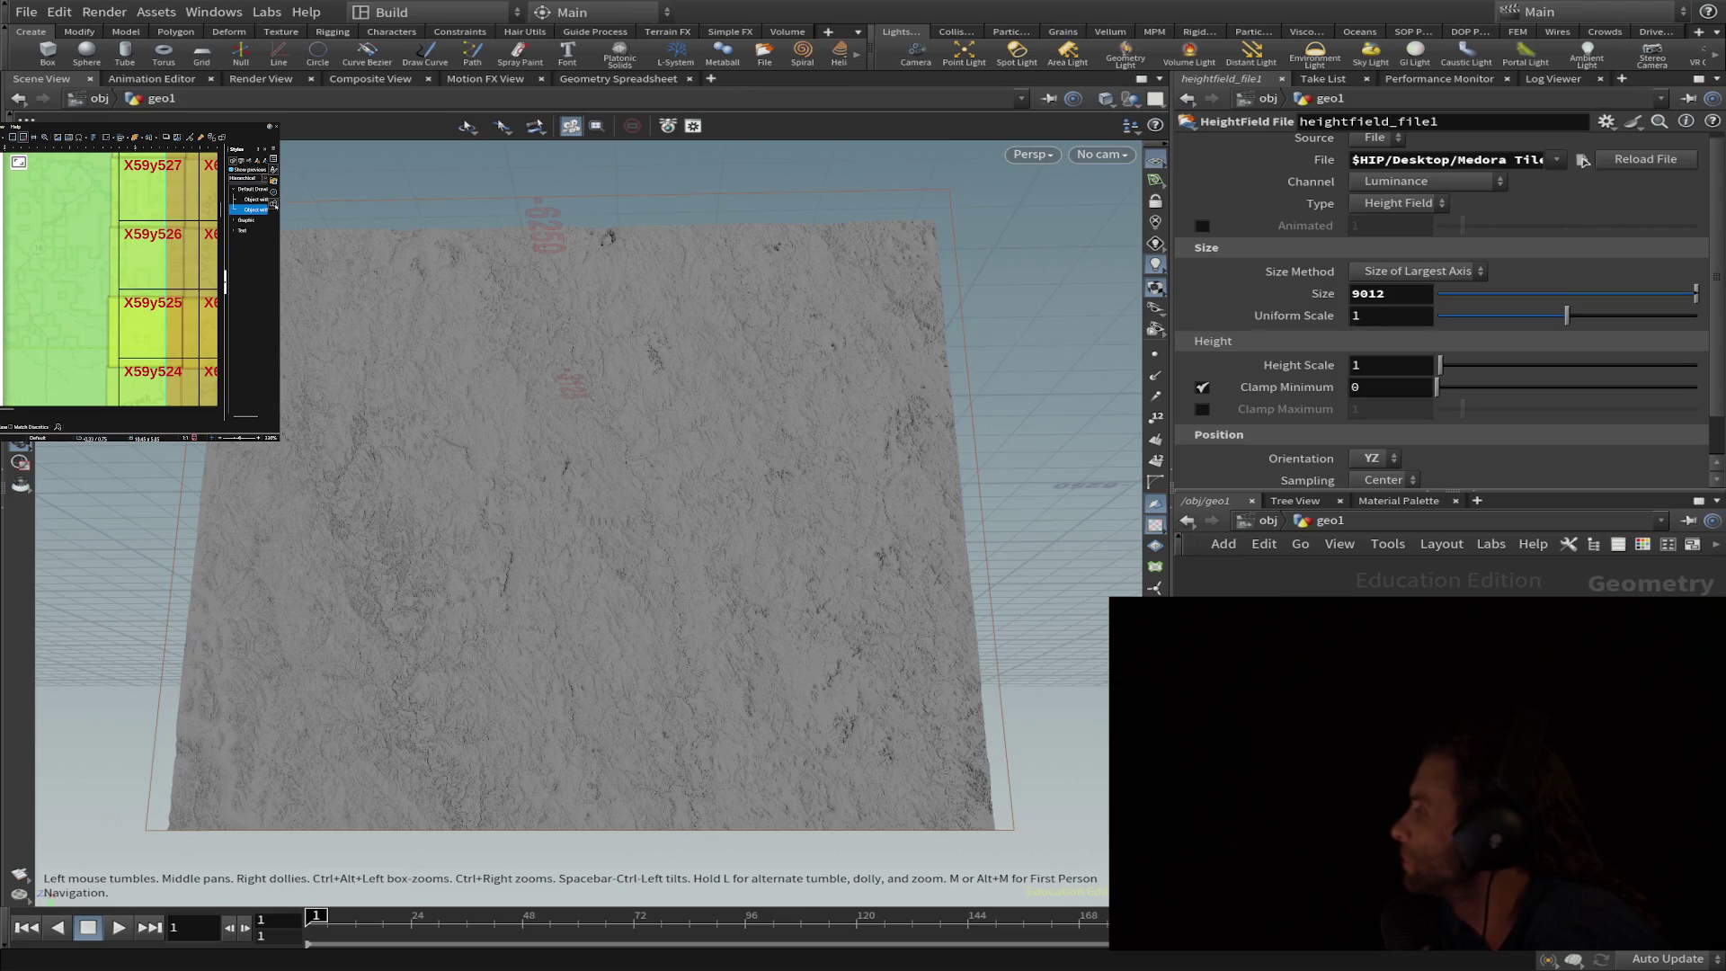
click(273, 160)
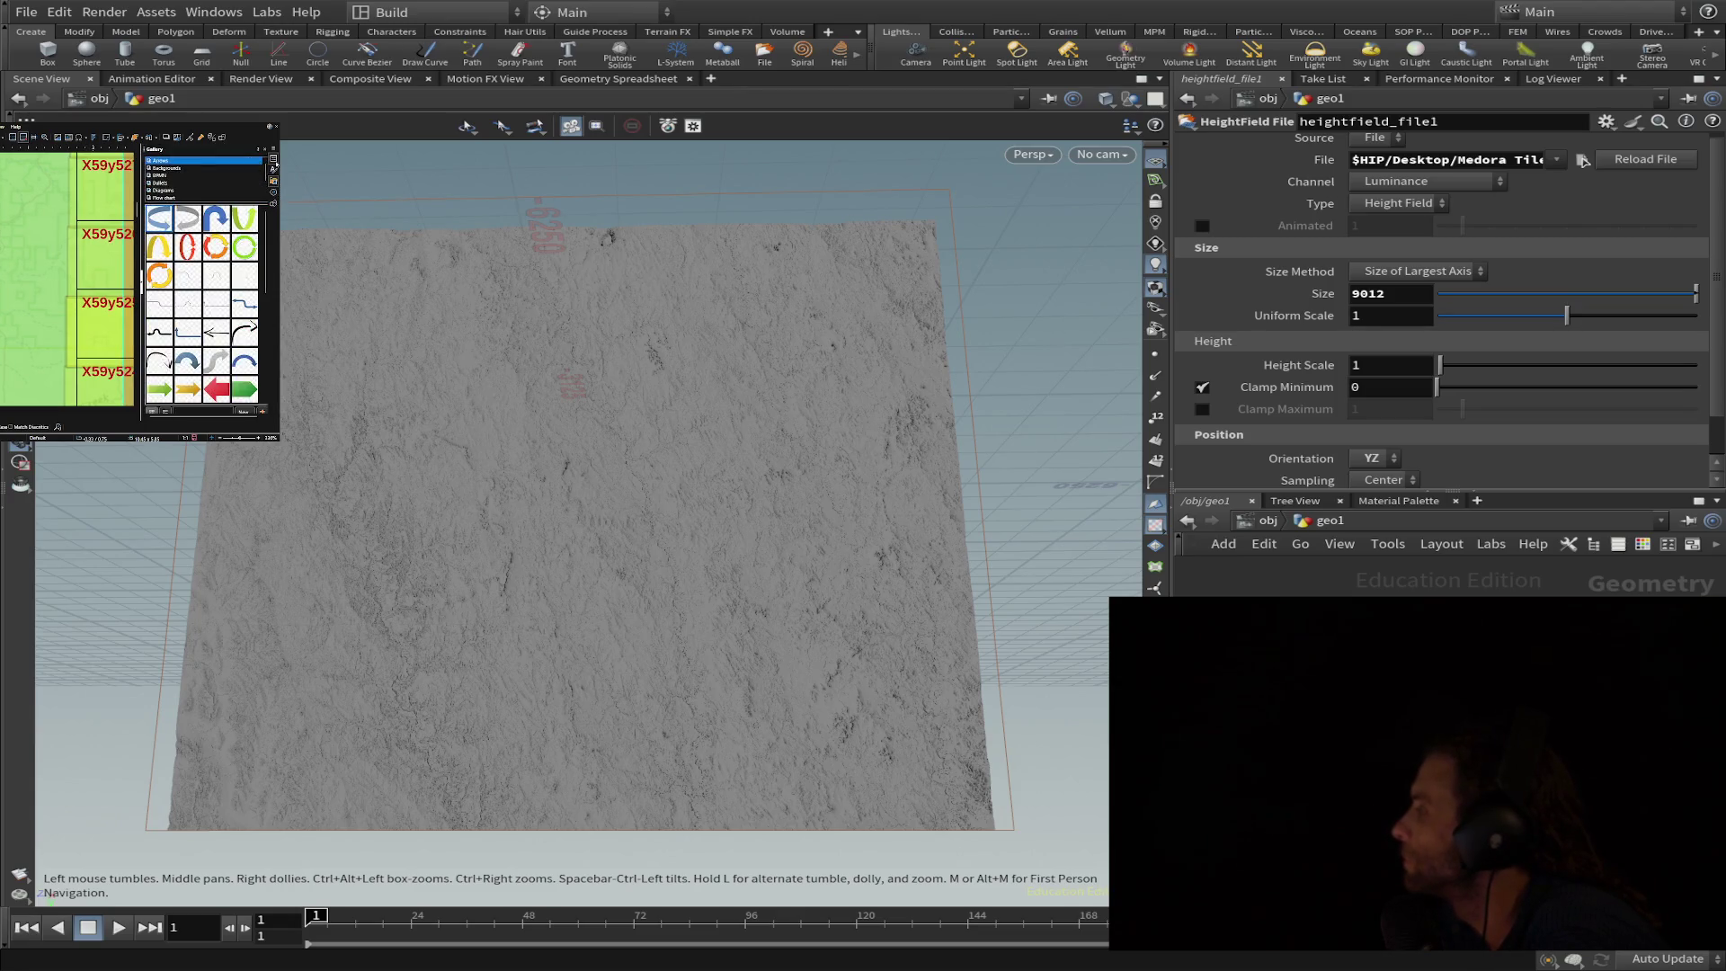
click(273, 159)
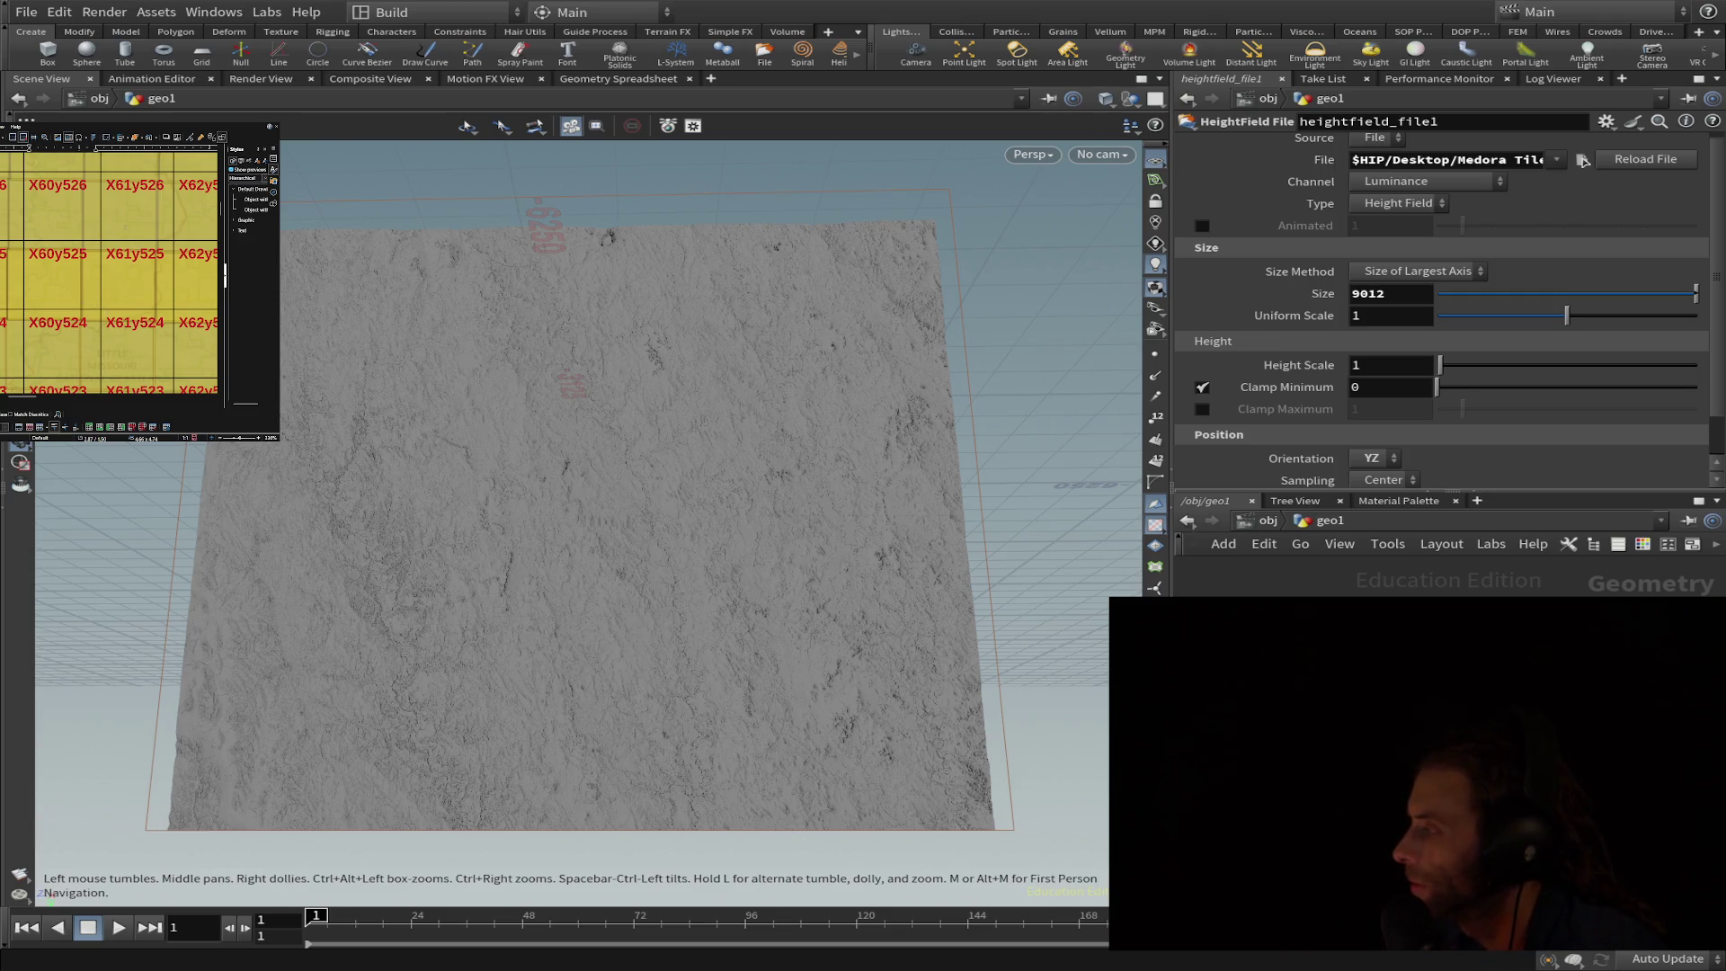
scroll(111, 270, down, 2)
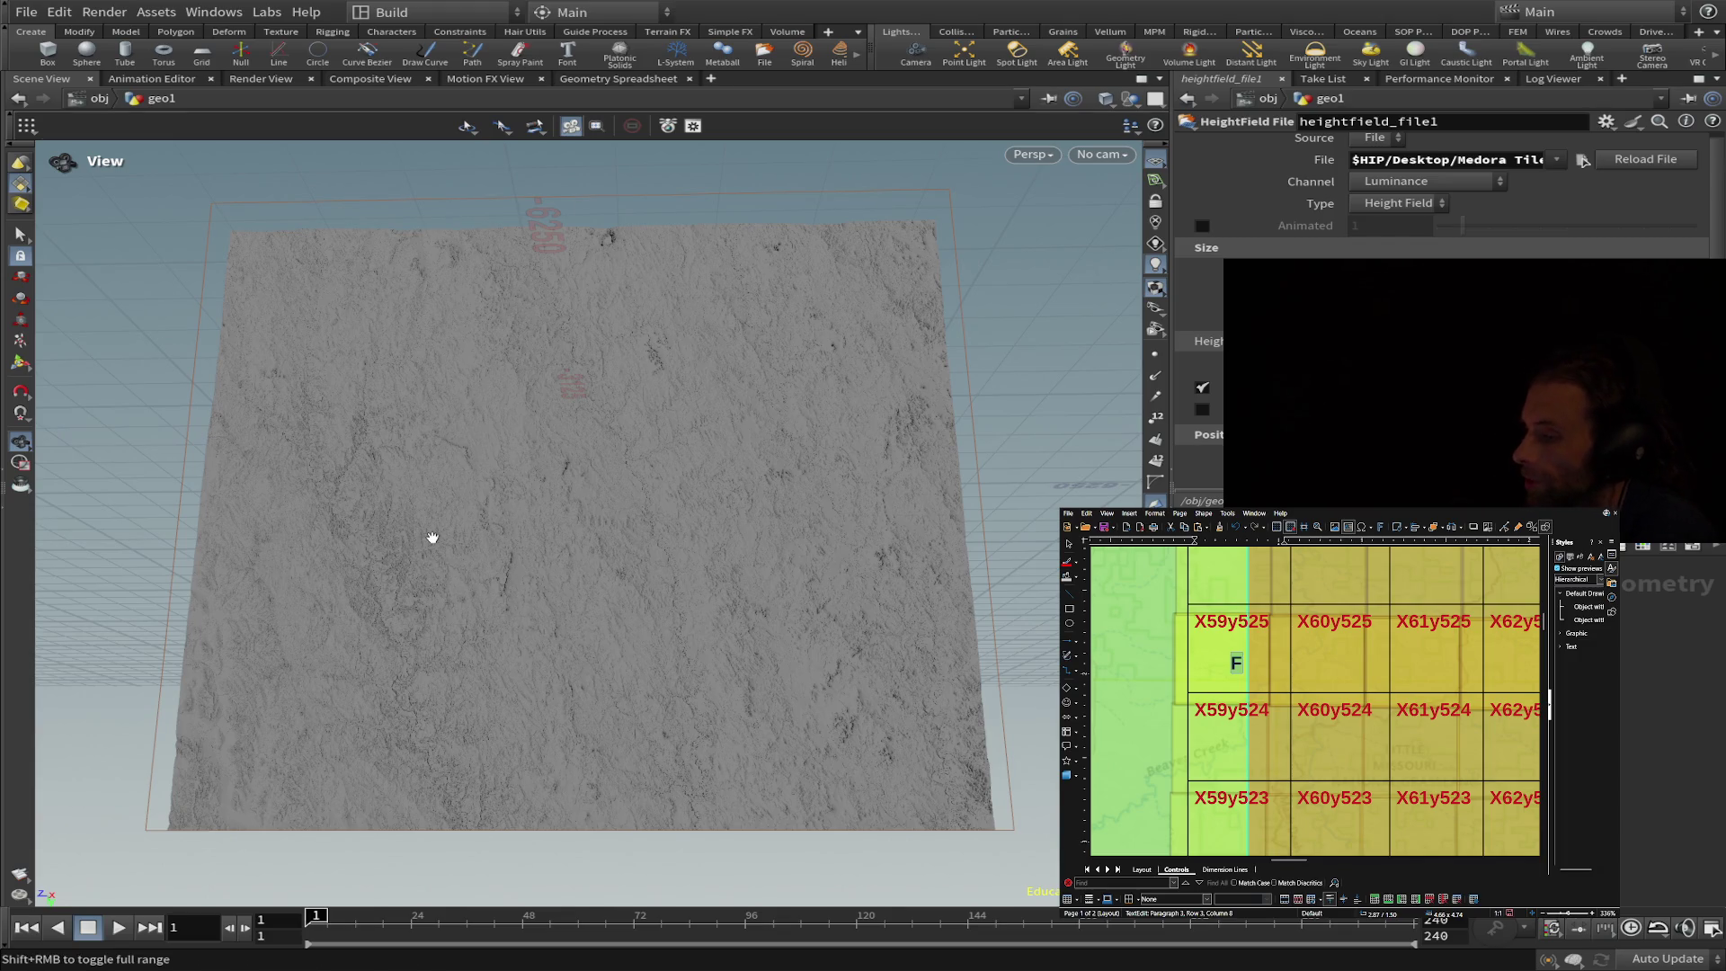
- Orbit and tilt the view around the heightfield relief, from overhead down to a low angle
mouse_move(701, 605)
mouse_down()
mouse_move(250, 663)
mouse_move(239, 578)
mouse_move(175, 594)
mouse_move(191, 636)
mouse_move(172, 671)
mouse_move(193, 680)
mouse_move(223, 610)
mouse_move(181, 616)
mouse_up()
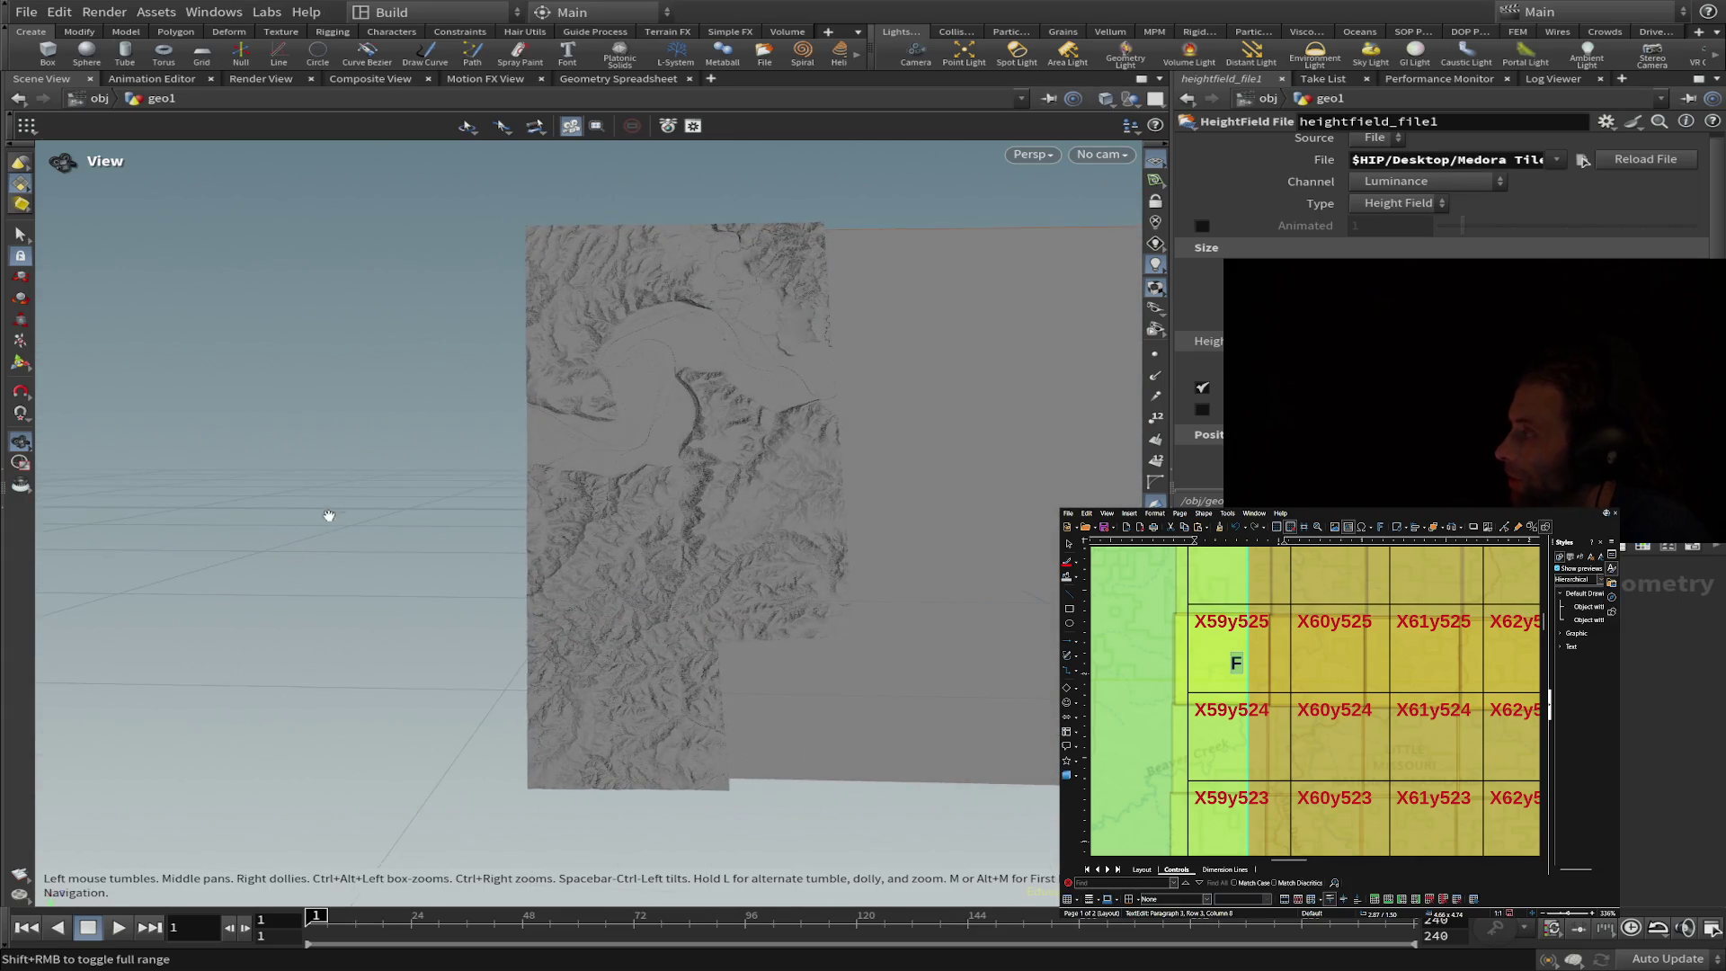
scroll(666, 351, up, 1)
scroll(666, 351, up, 1)
scroll(666, 350, up, 2)
scroll(669, 352, up, 3)
scroll(669, 352, down, 4)
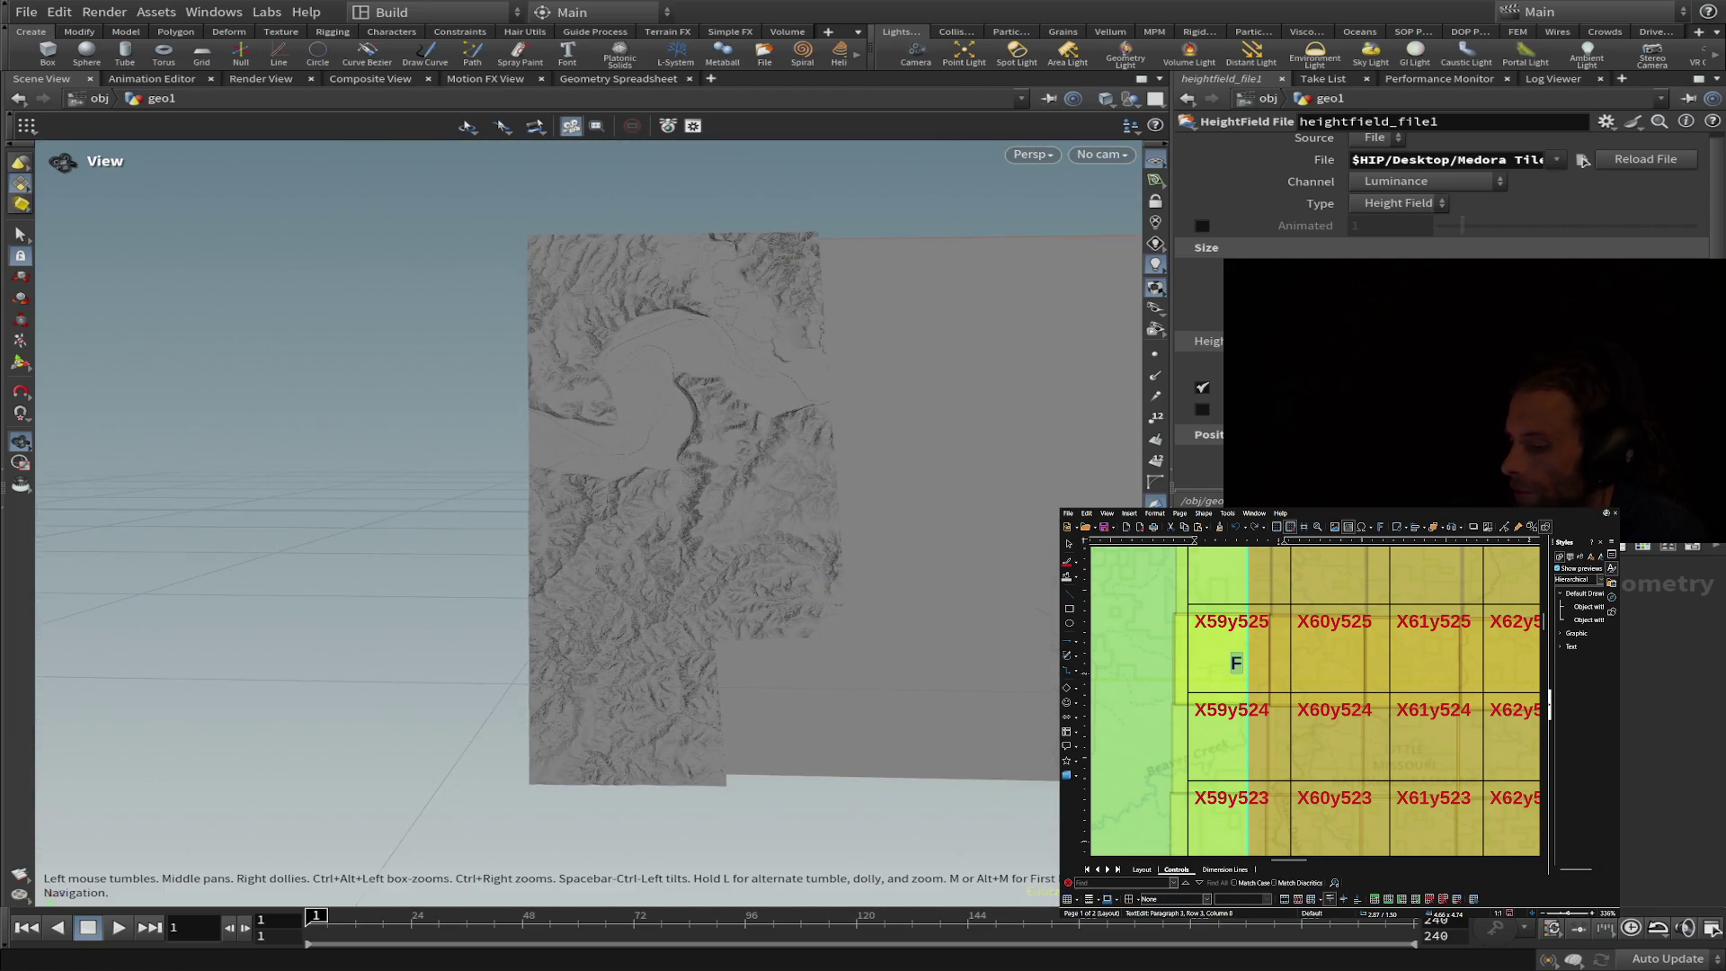
scroll(598, 504, up, 2)
scroll(609, 505, up, 3)
scroll(702, 445, up, 2)
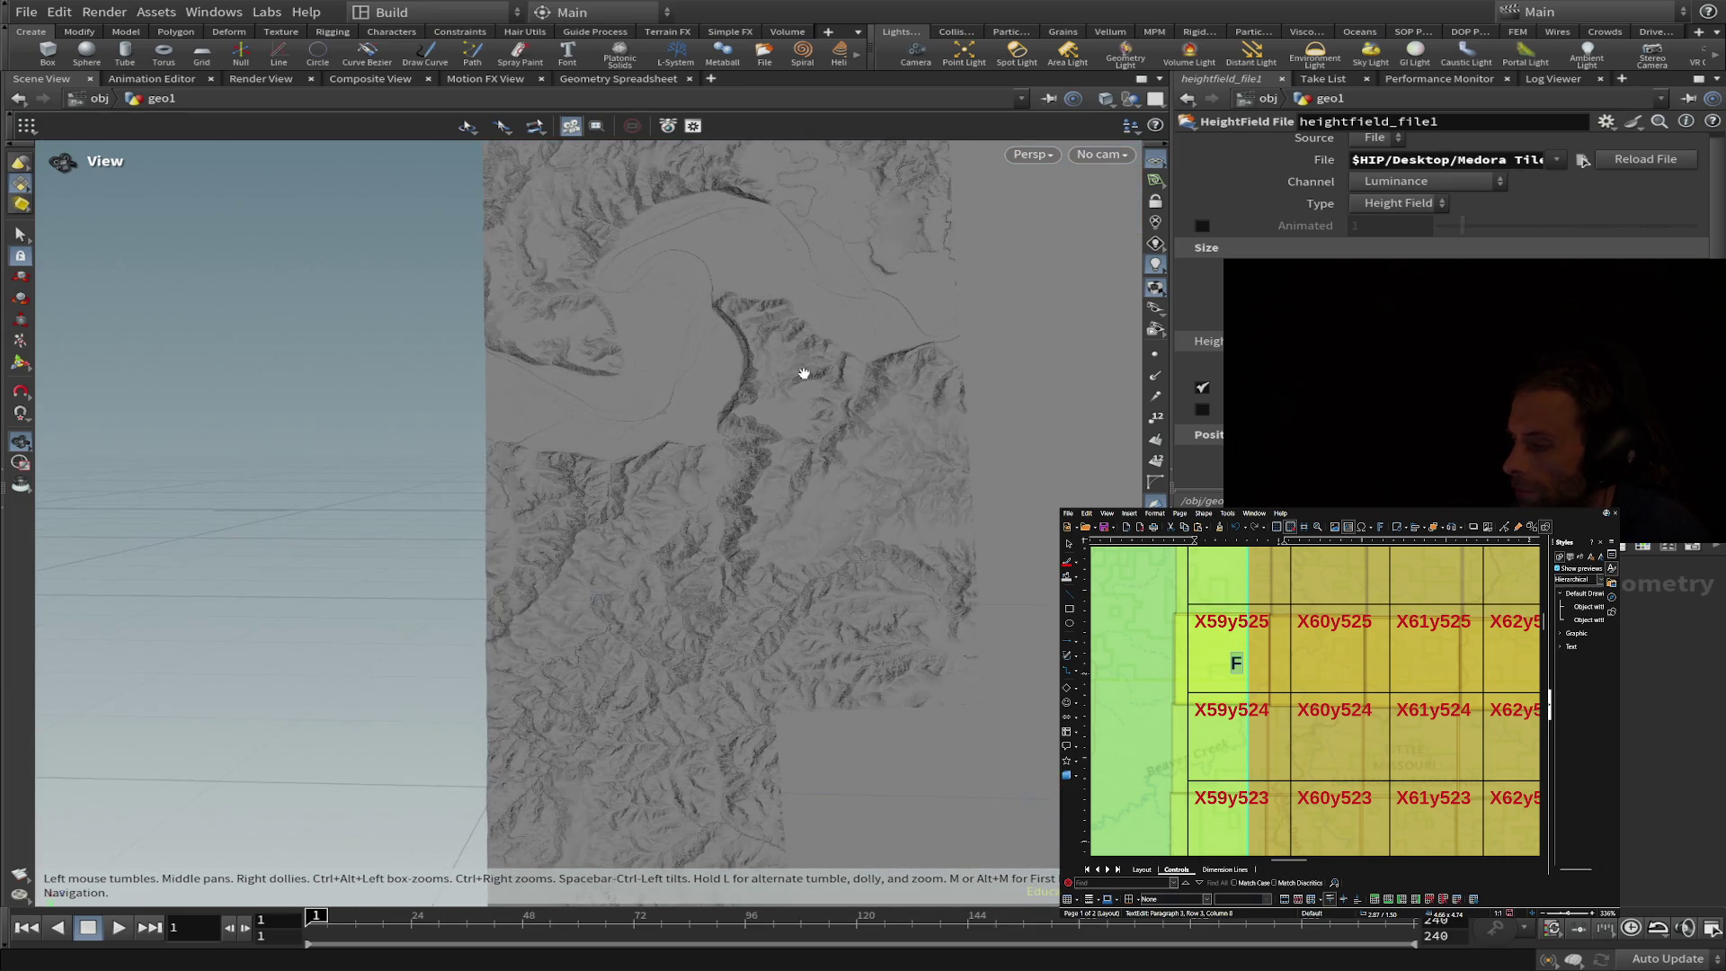
scroll(796, 382, up, 3)
middle_drag(796, 381, 387, 463)
scroll(396, 467, up, 2)
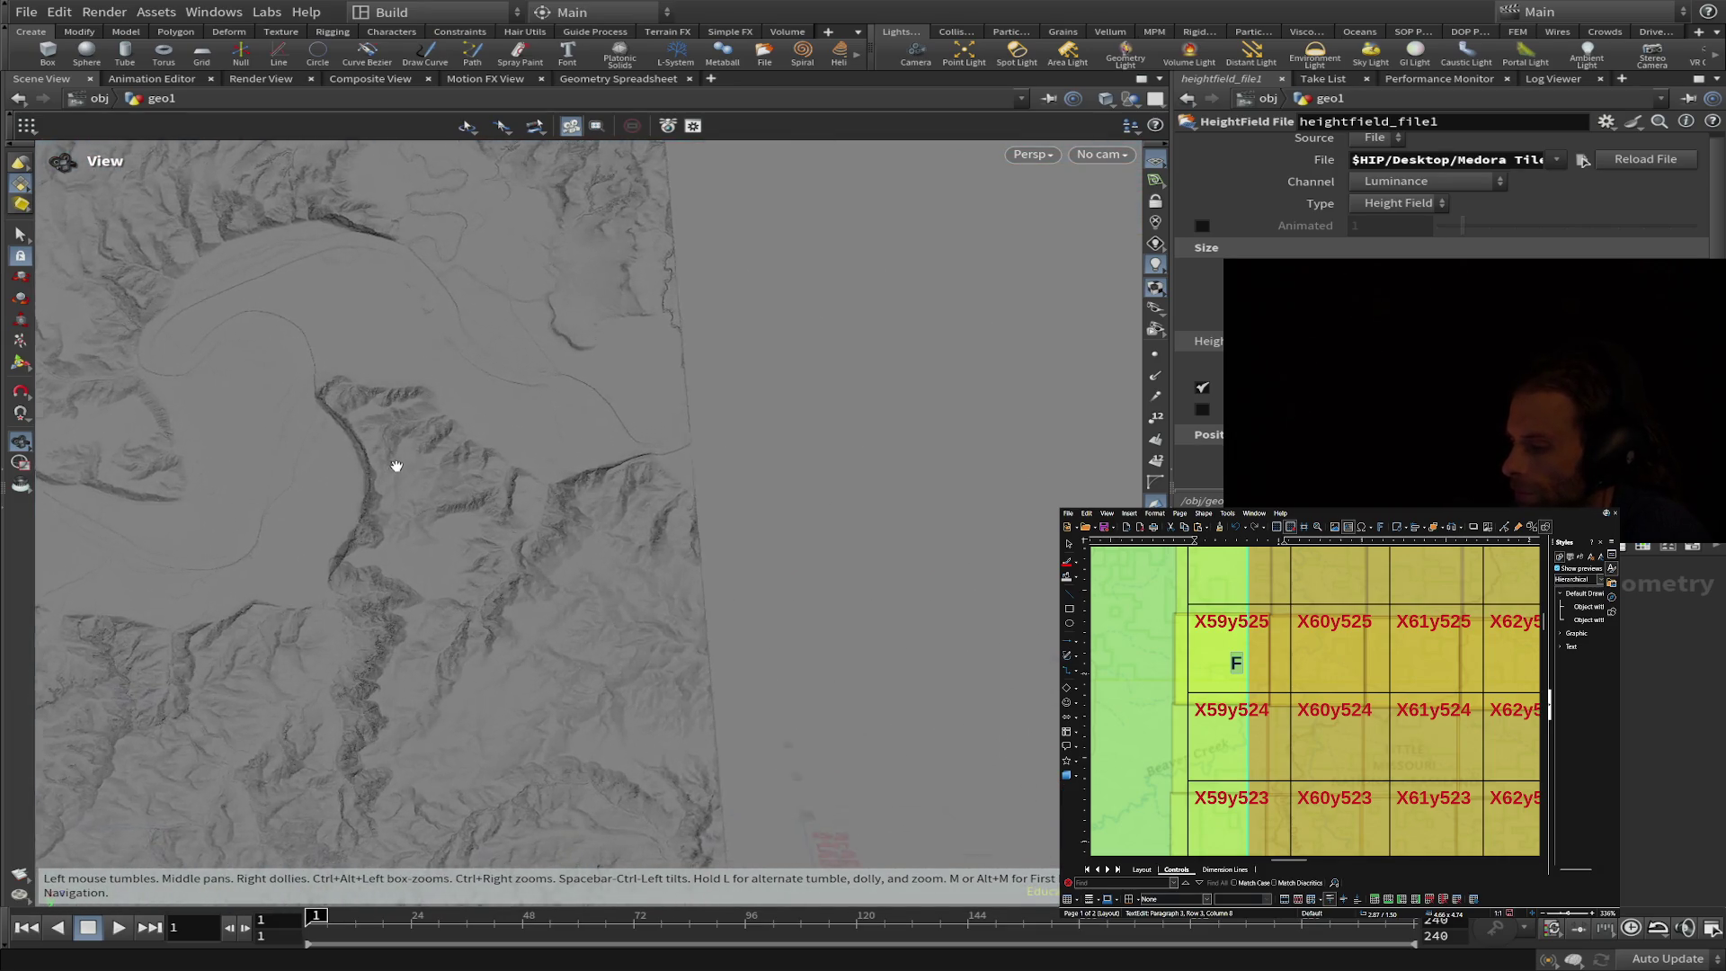
scroll(397, 468, up, 2)
scroll(482, 392, down, 1)
scroll(693, 532, down, 2)
scroll(730, 485, down, 2)
scroll(760, 435, down, 3)
scroll(759, 435, up, 2)
scroll(760, 434, up, 1)
drag(759, 435, 405, 338)
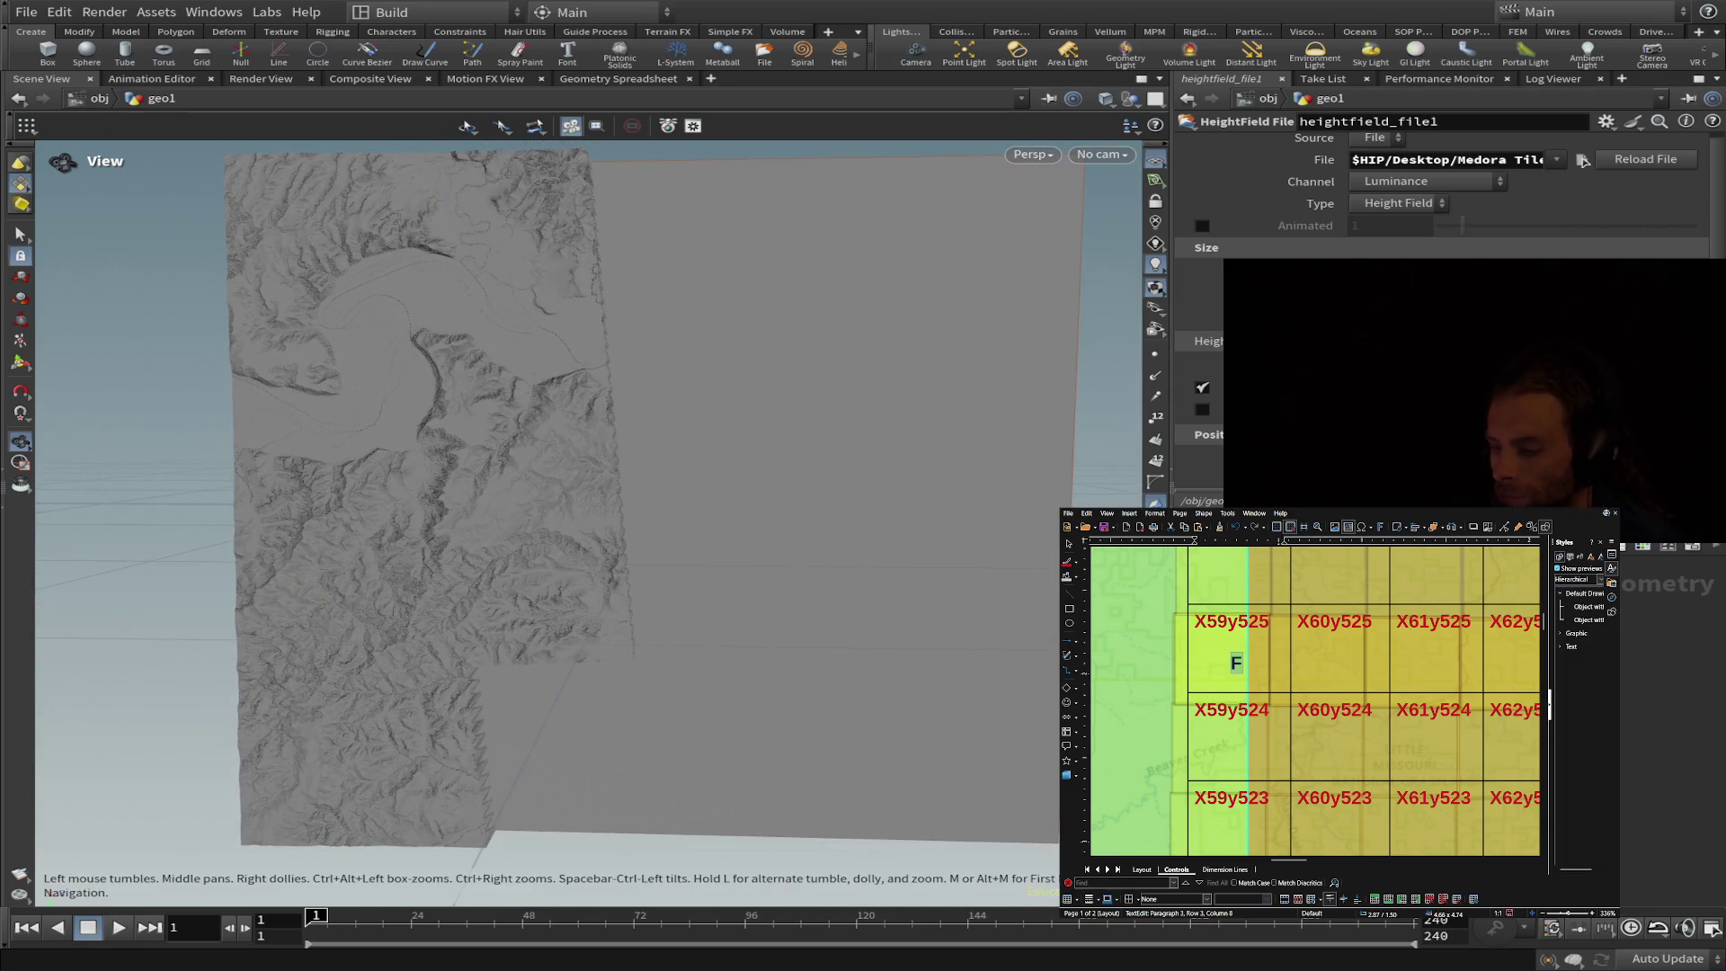
mouse_move(443, 617)
mouse_down()
mouse_move(269, 423)
mouse_move(269, 263)
mouse_move(403, 543)
mouse_move(439, 210)
mouse_move(498, 76)
mouse_move(412, 30)
mouse_move(401, 159)
mouse_up()
scroll(403, 543, up, 3)
scroll(400, 550, up, 3)
scroll(401, 551, up, 3)
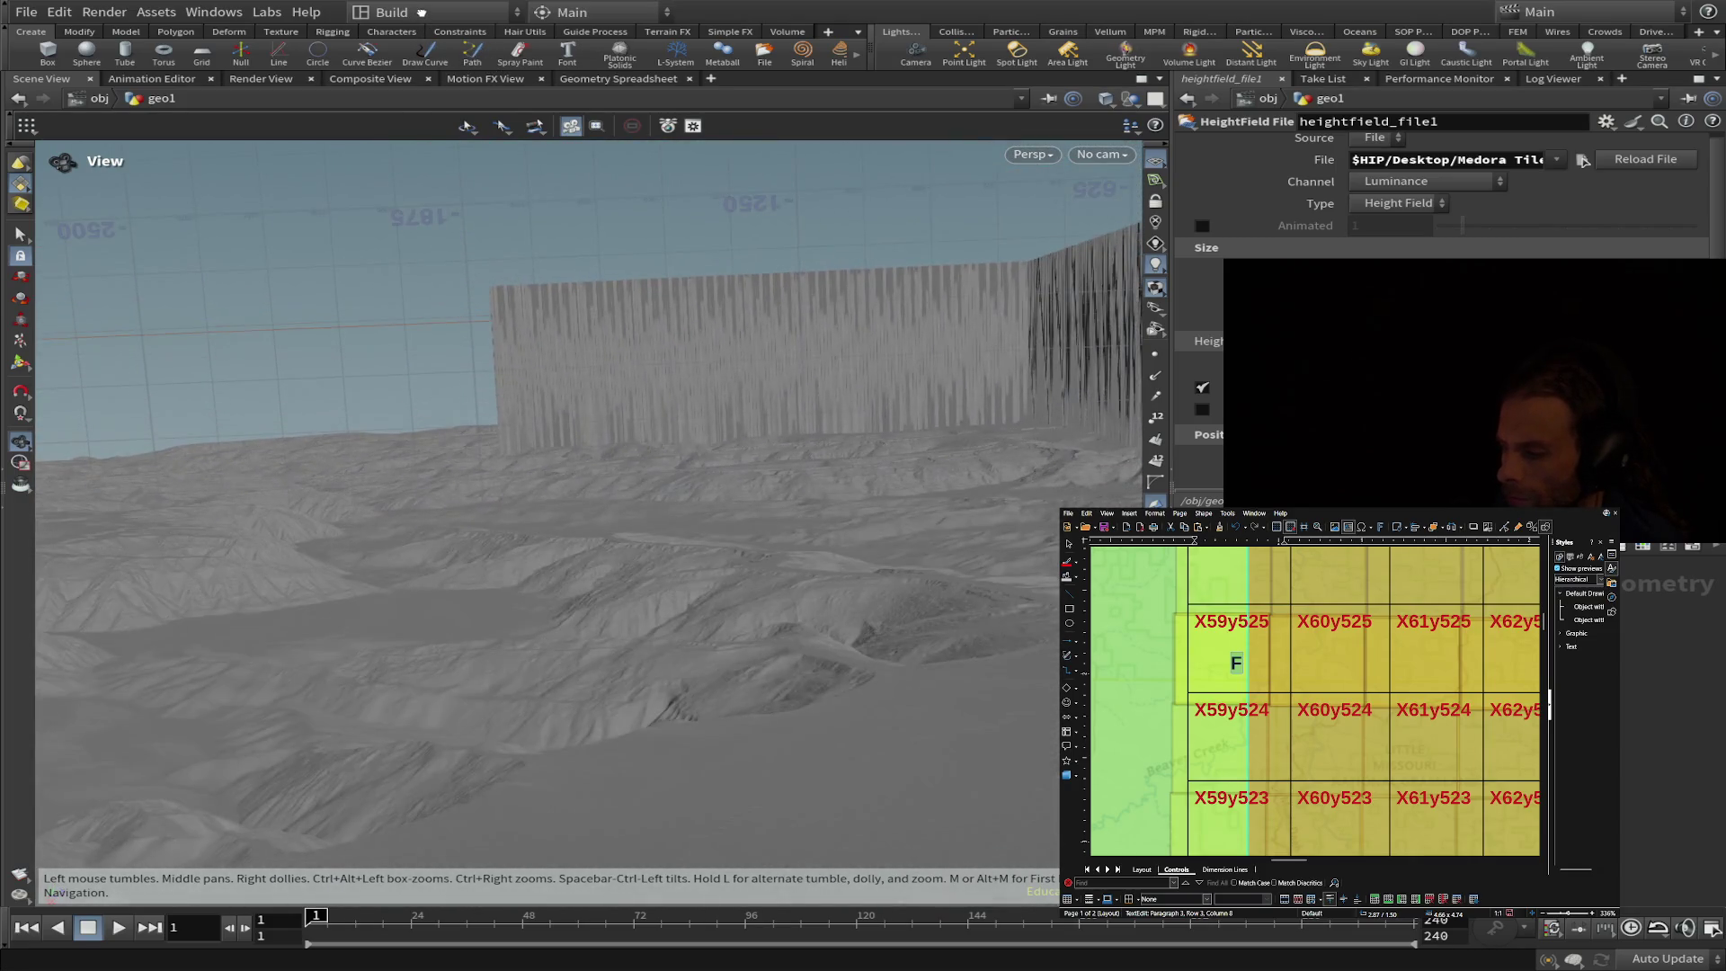
- Tumble the Scene View to inspect the terrain and its stretched wall artifacts
drag(462, 568, 417, 642)
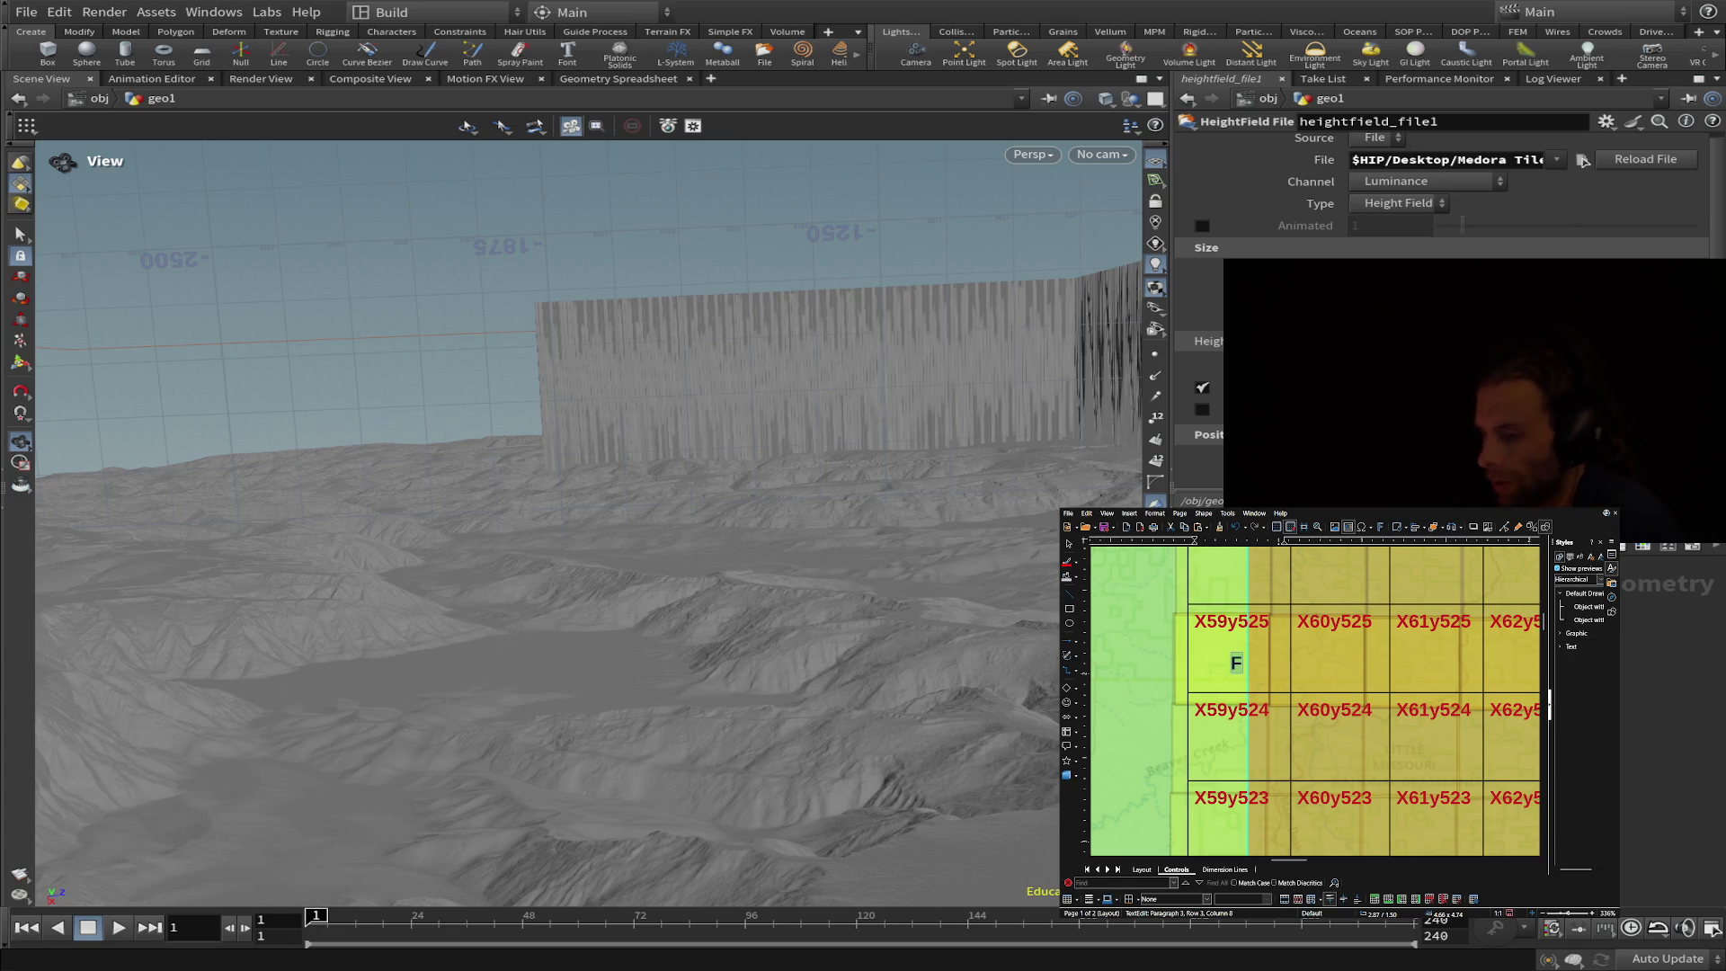
mouse_move(231, 741)
mouse_down()
mouse_move(282, 691)
mouse_move(366, 796)
mouse_move(366, 819)
mouse_move(292, 859)
mouse_up()
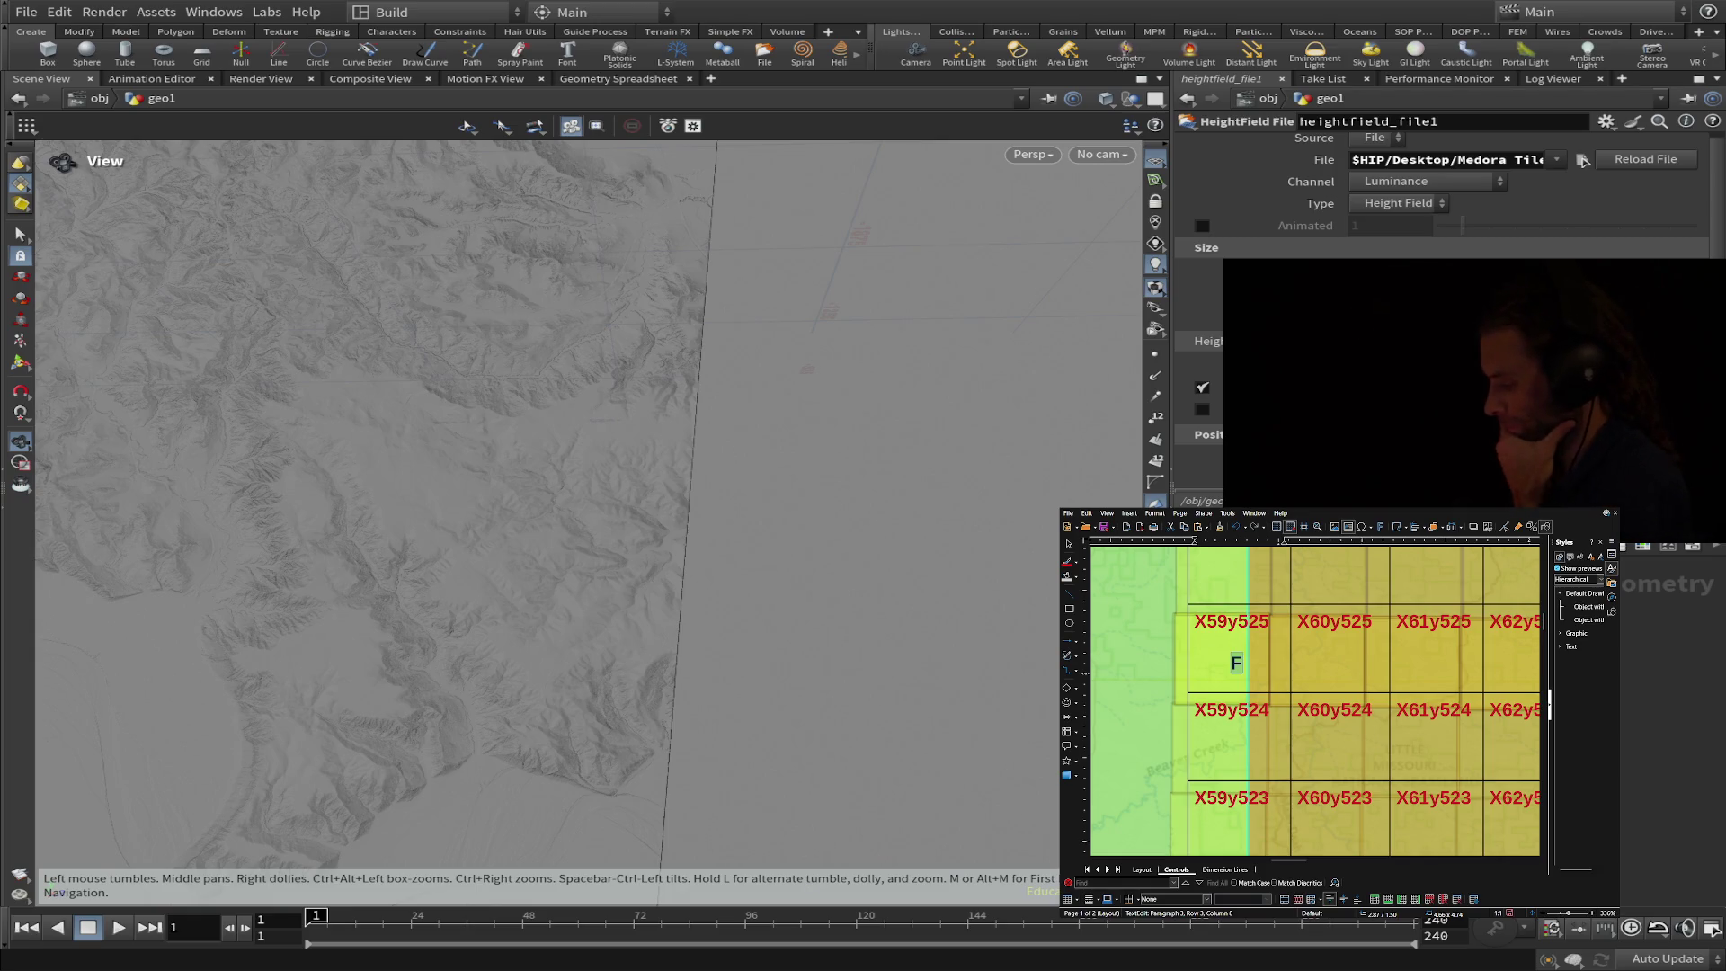
drag(813, 498, 905, 503)
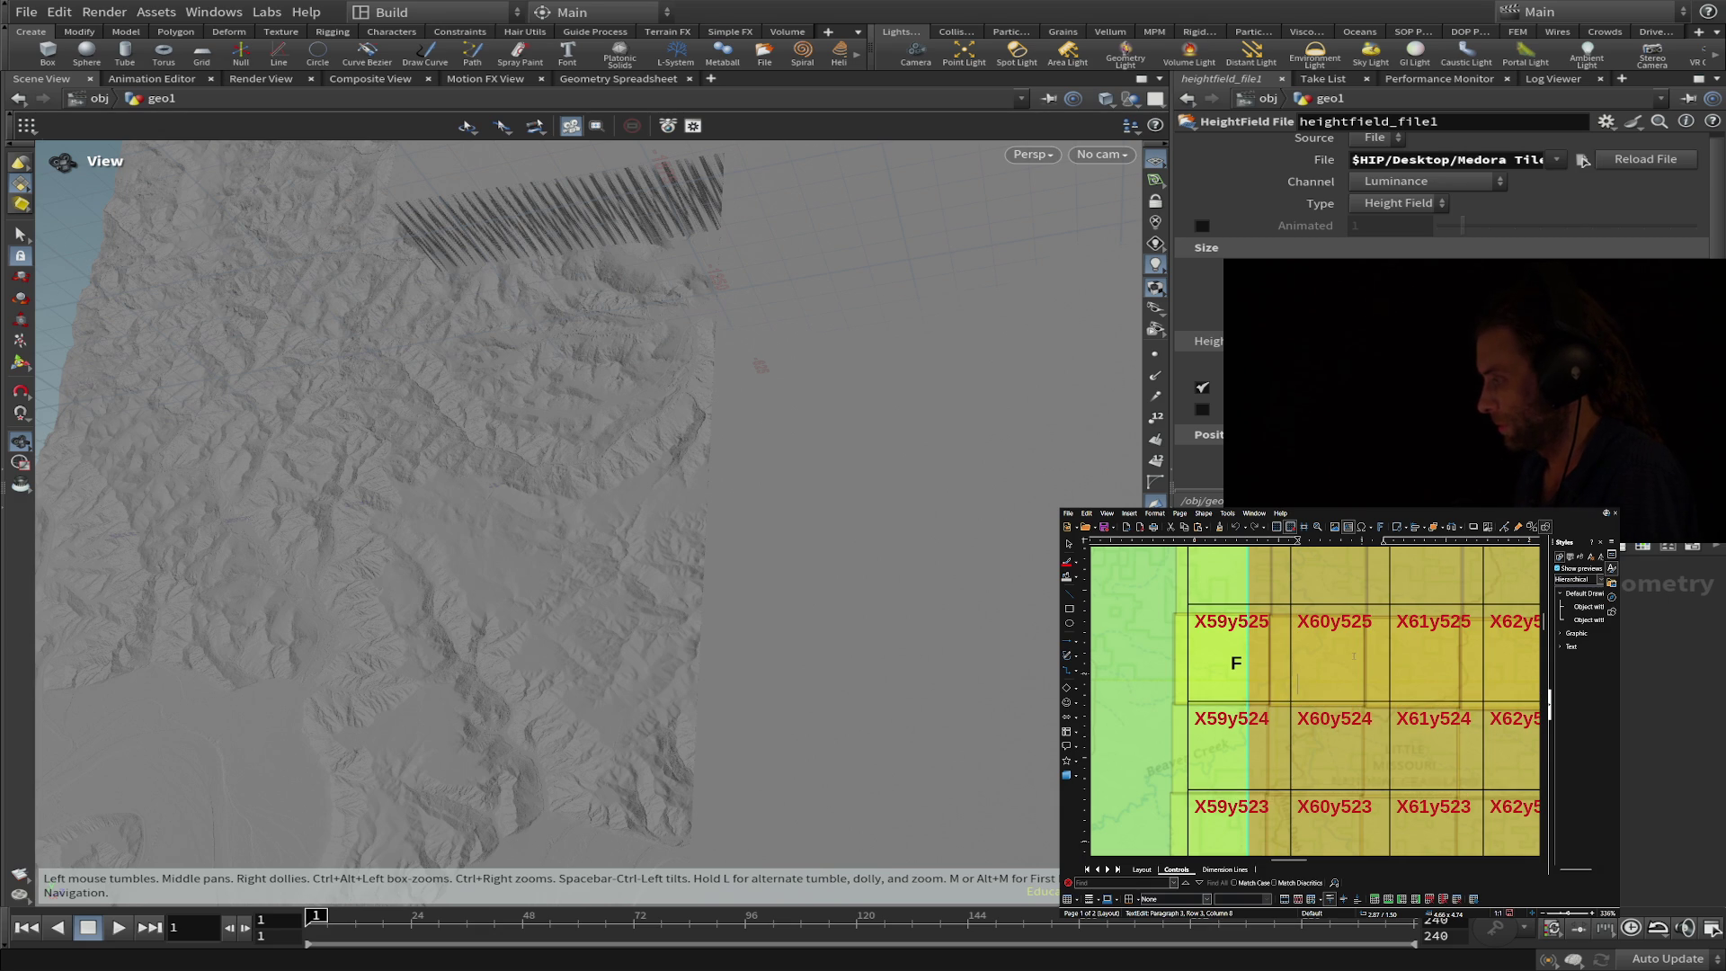
- Replace the F in tile X59y525 with a dashed line and tidy the X60y525 label
double_click(1231, 663)
key(BackSpace)
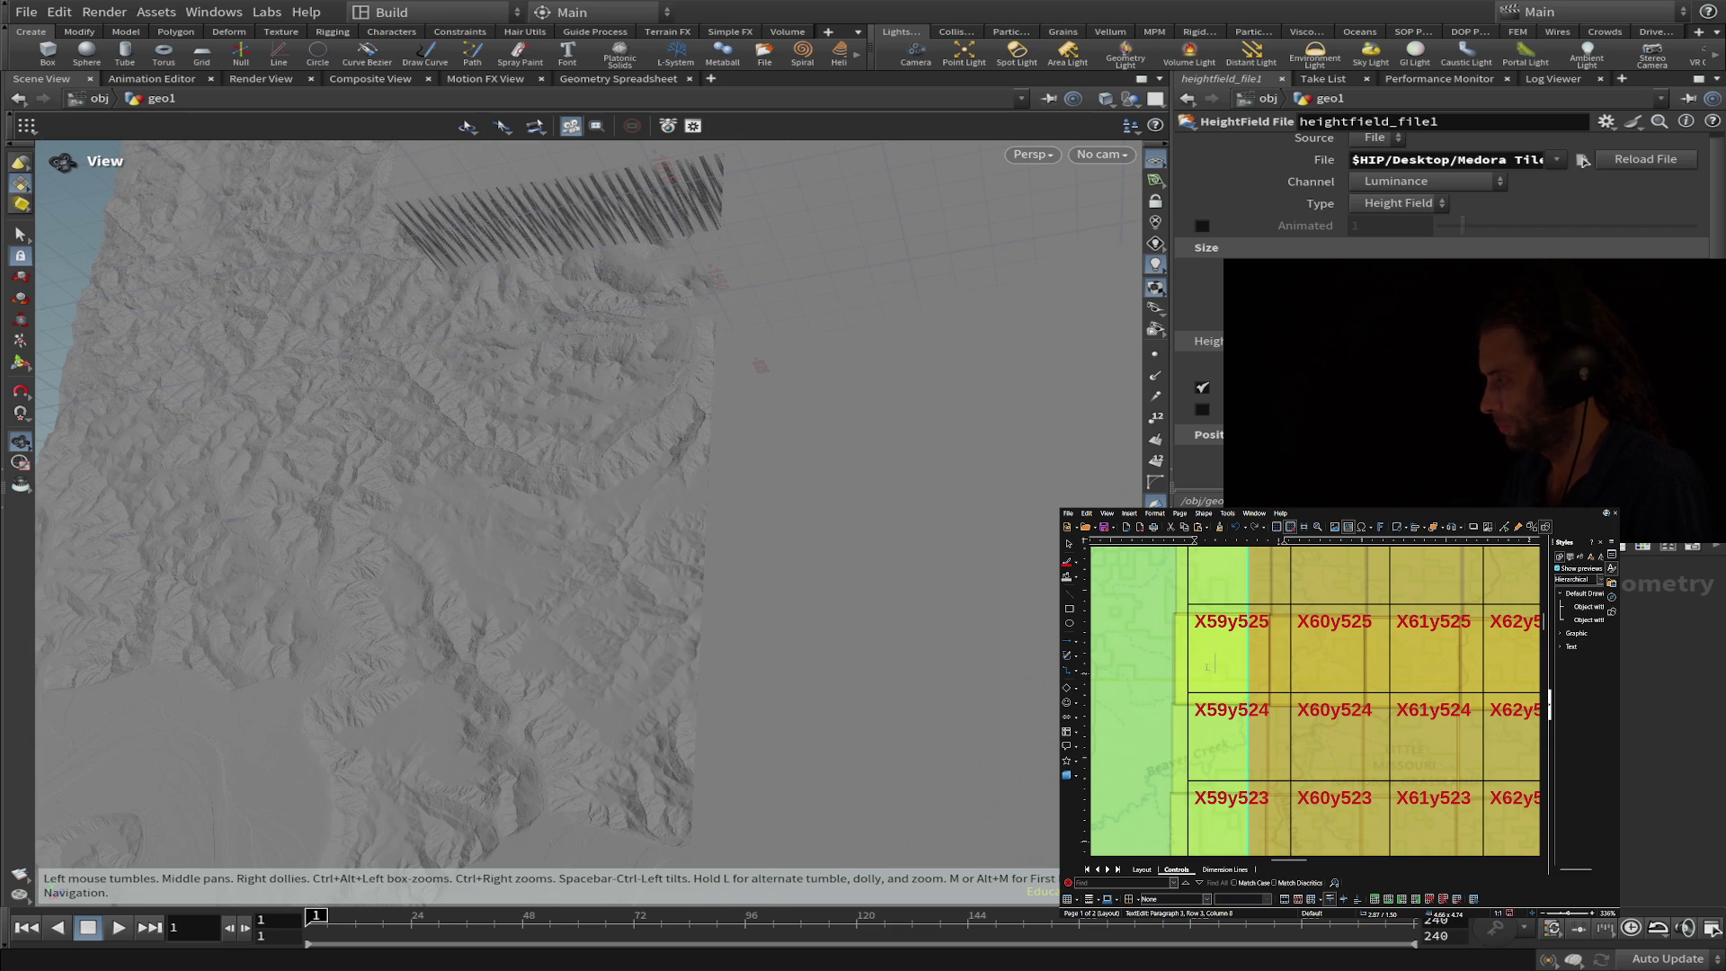
text(------------------)
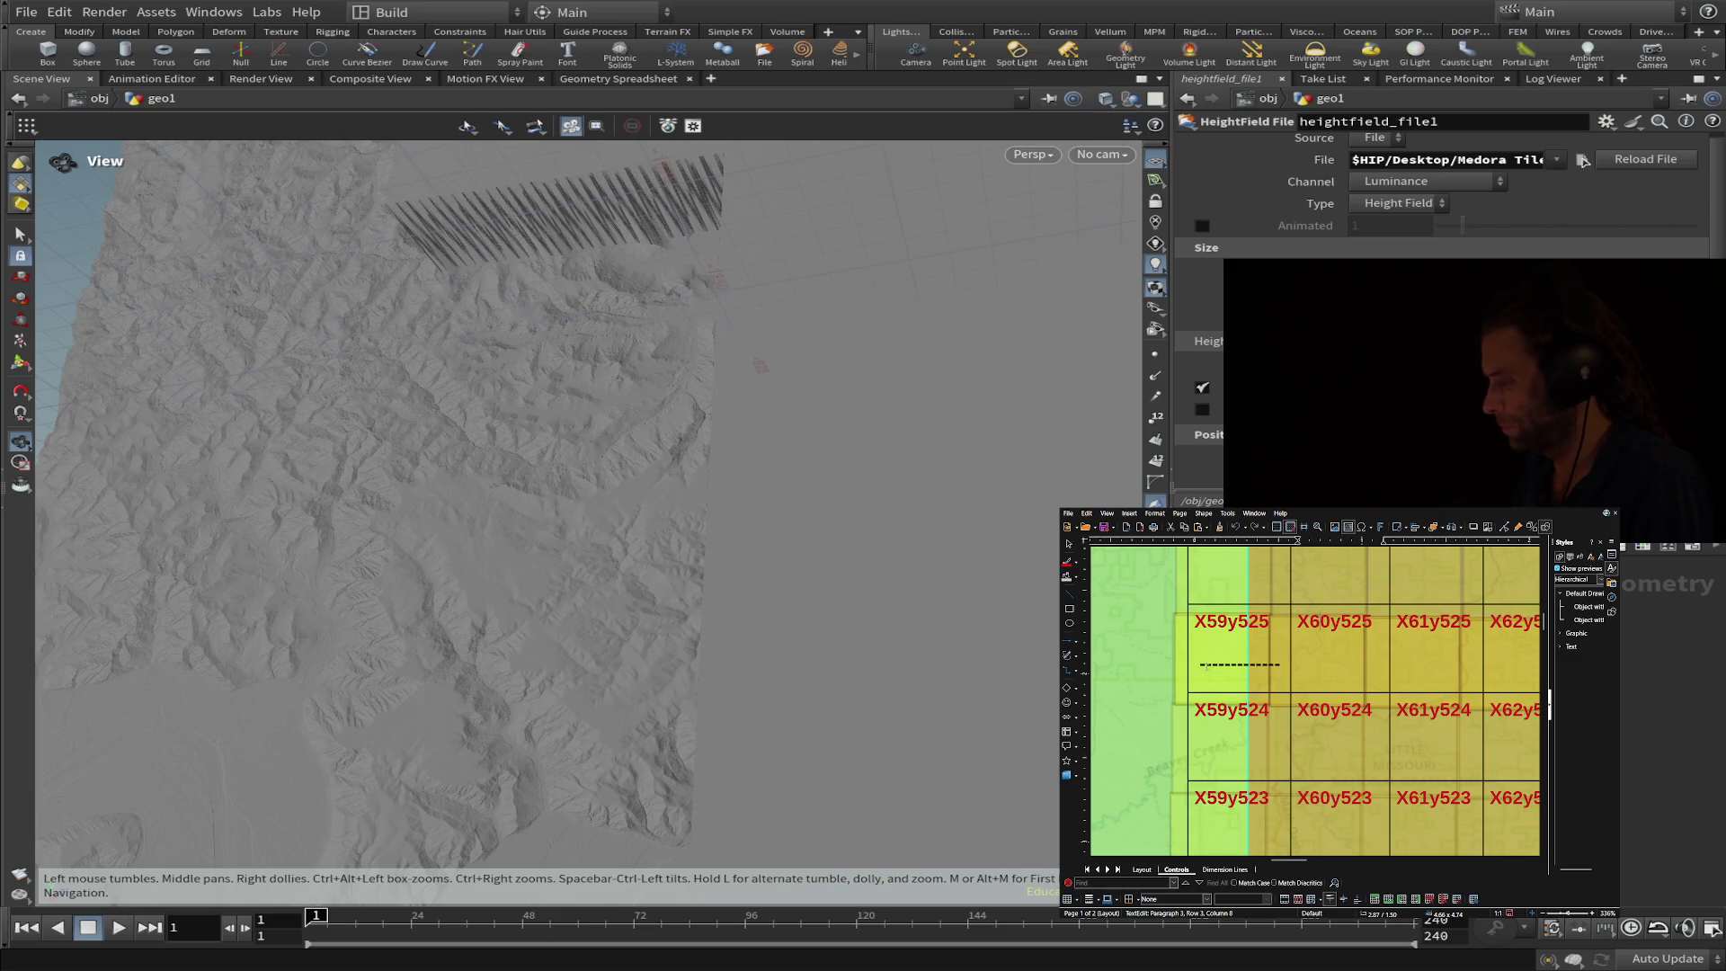
text(44)
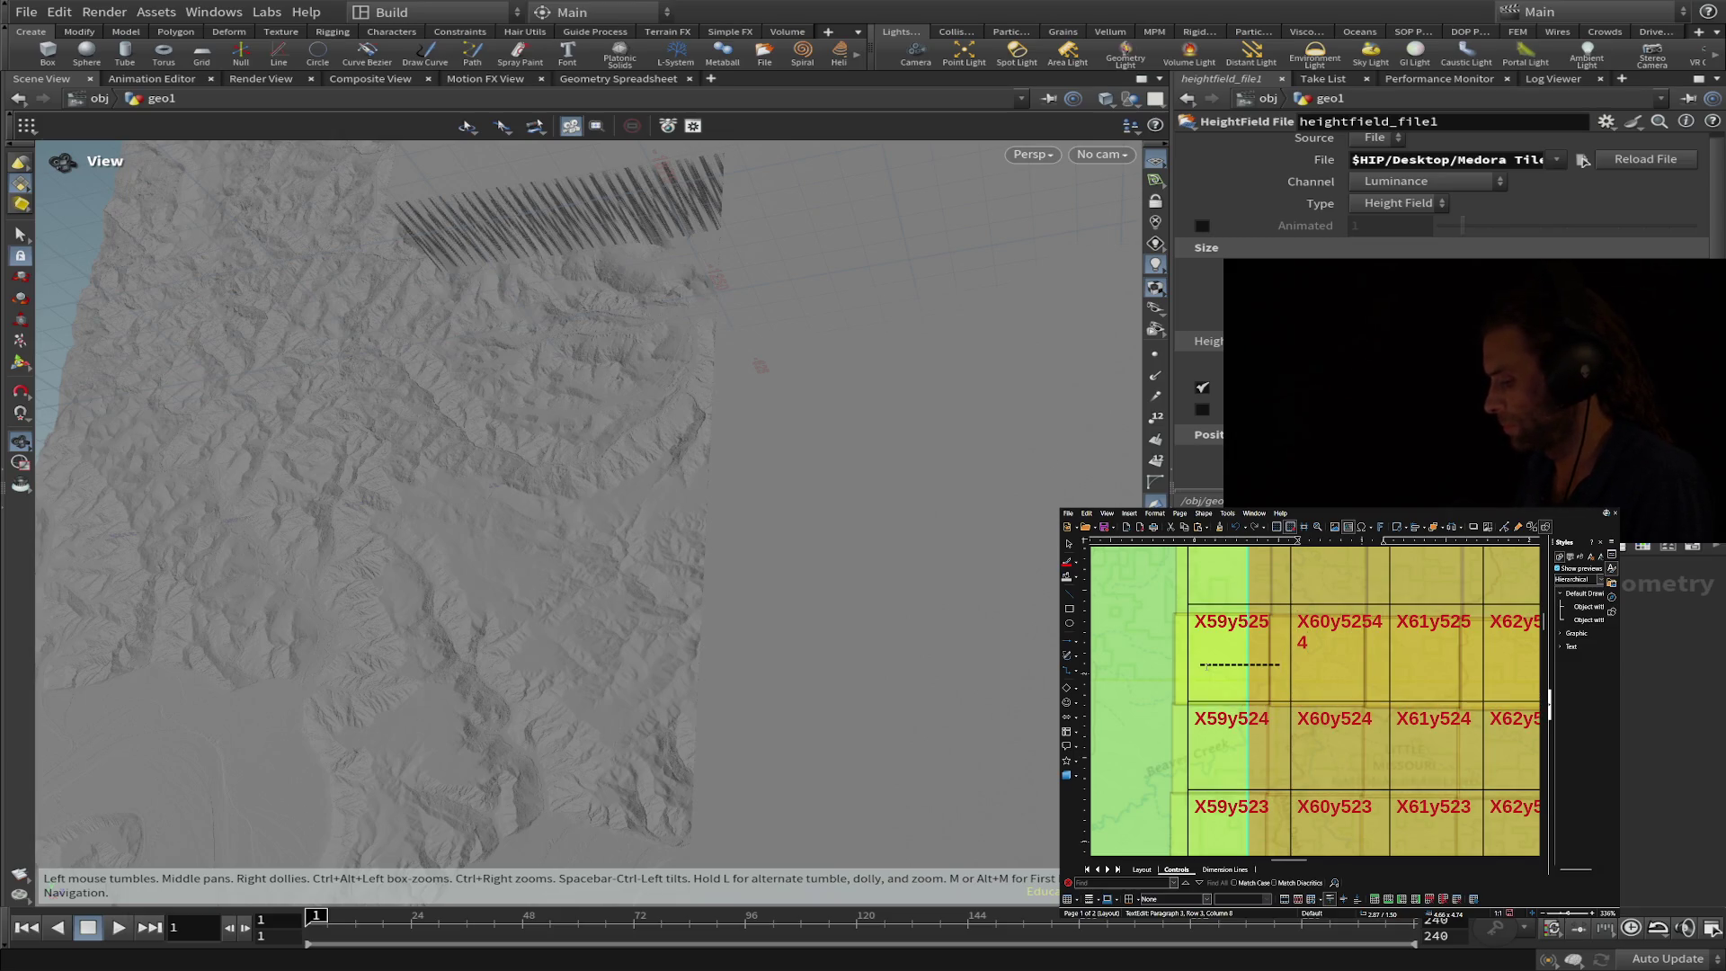
key(BackSpace)
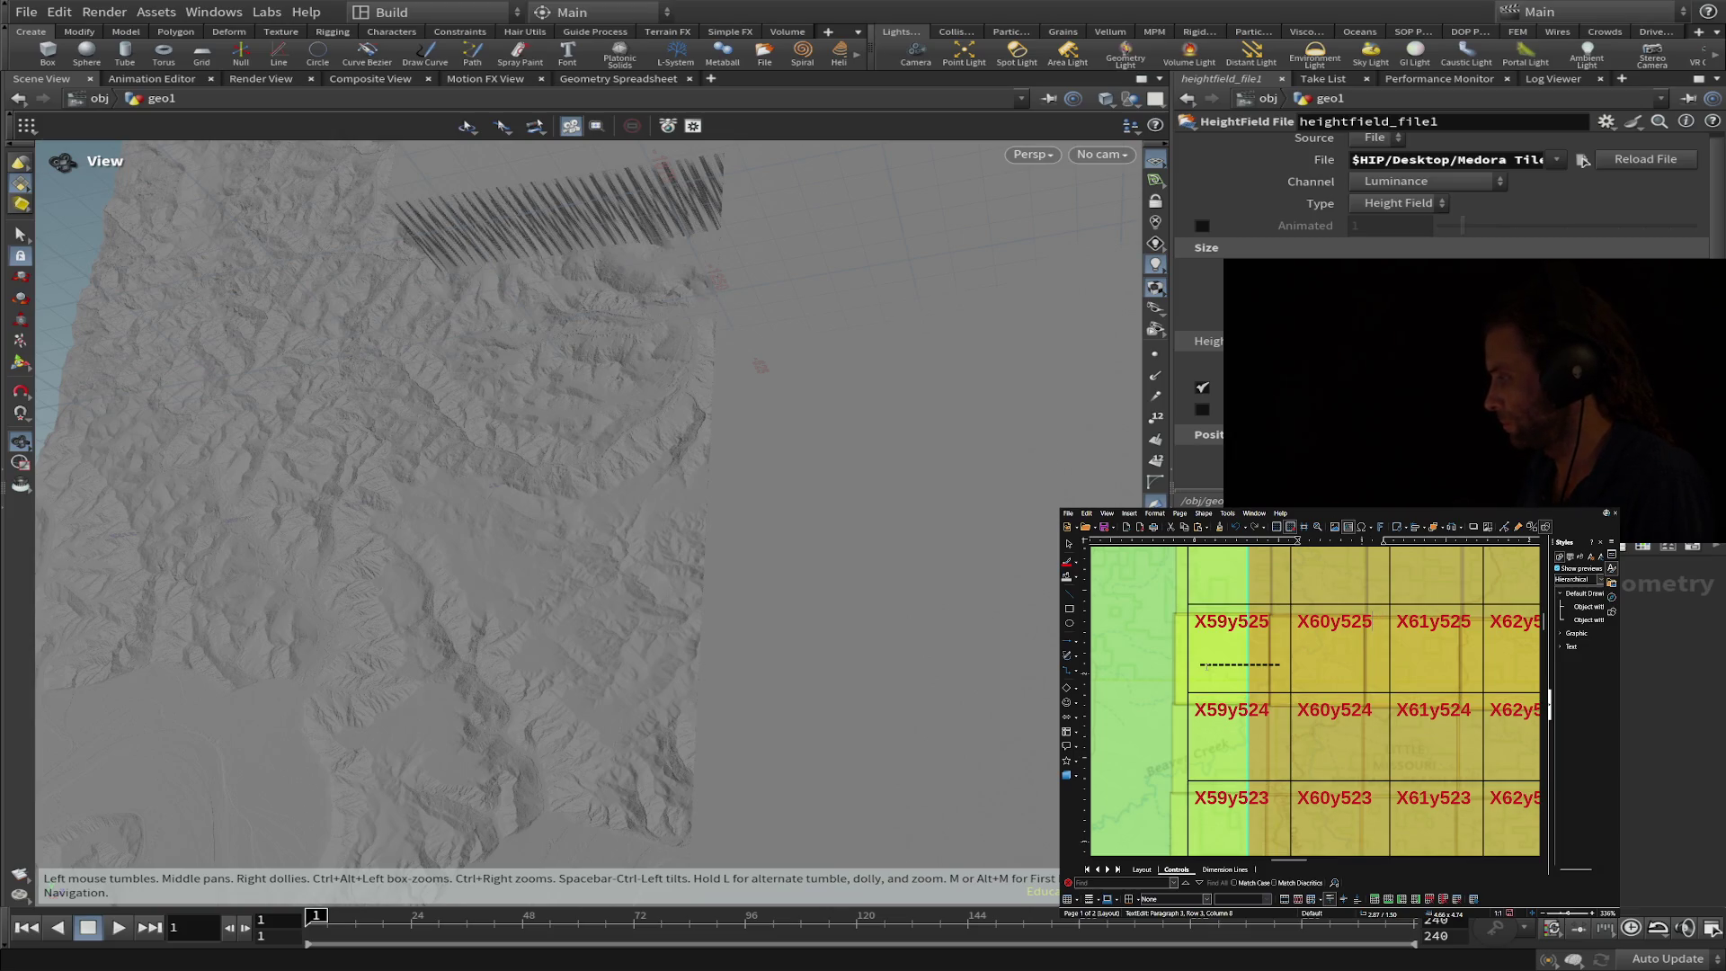
key(Return)
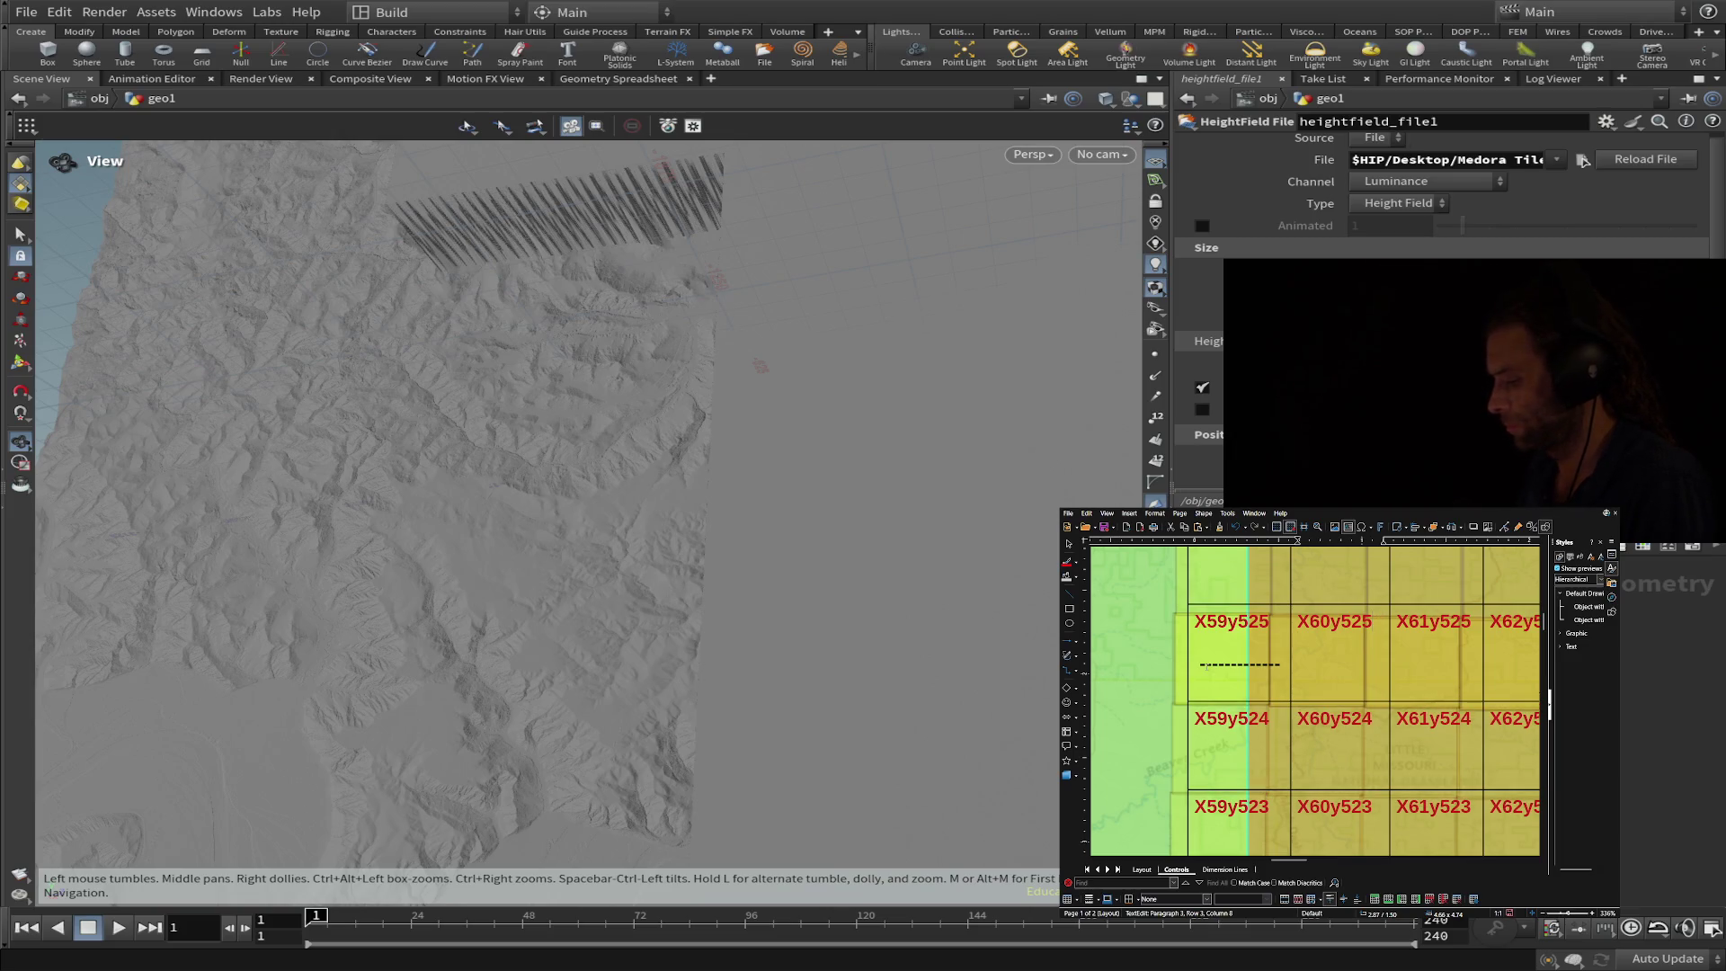
key(BackSpace)
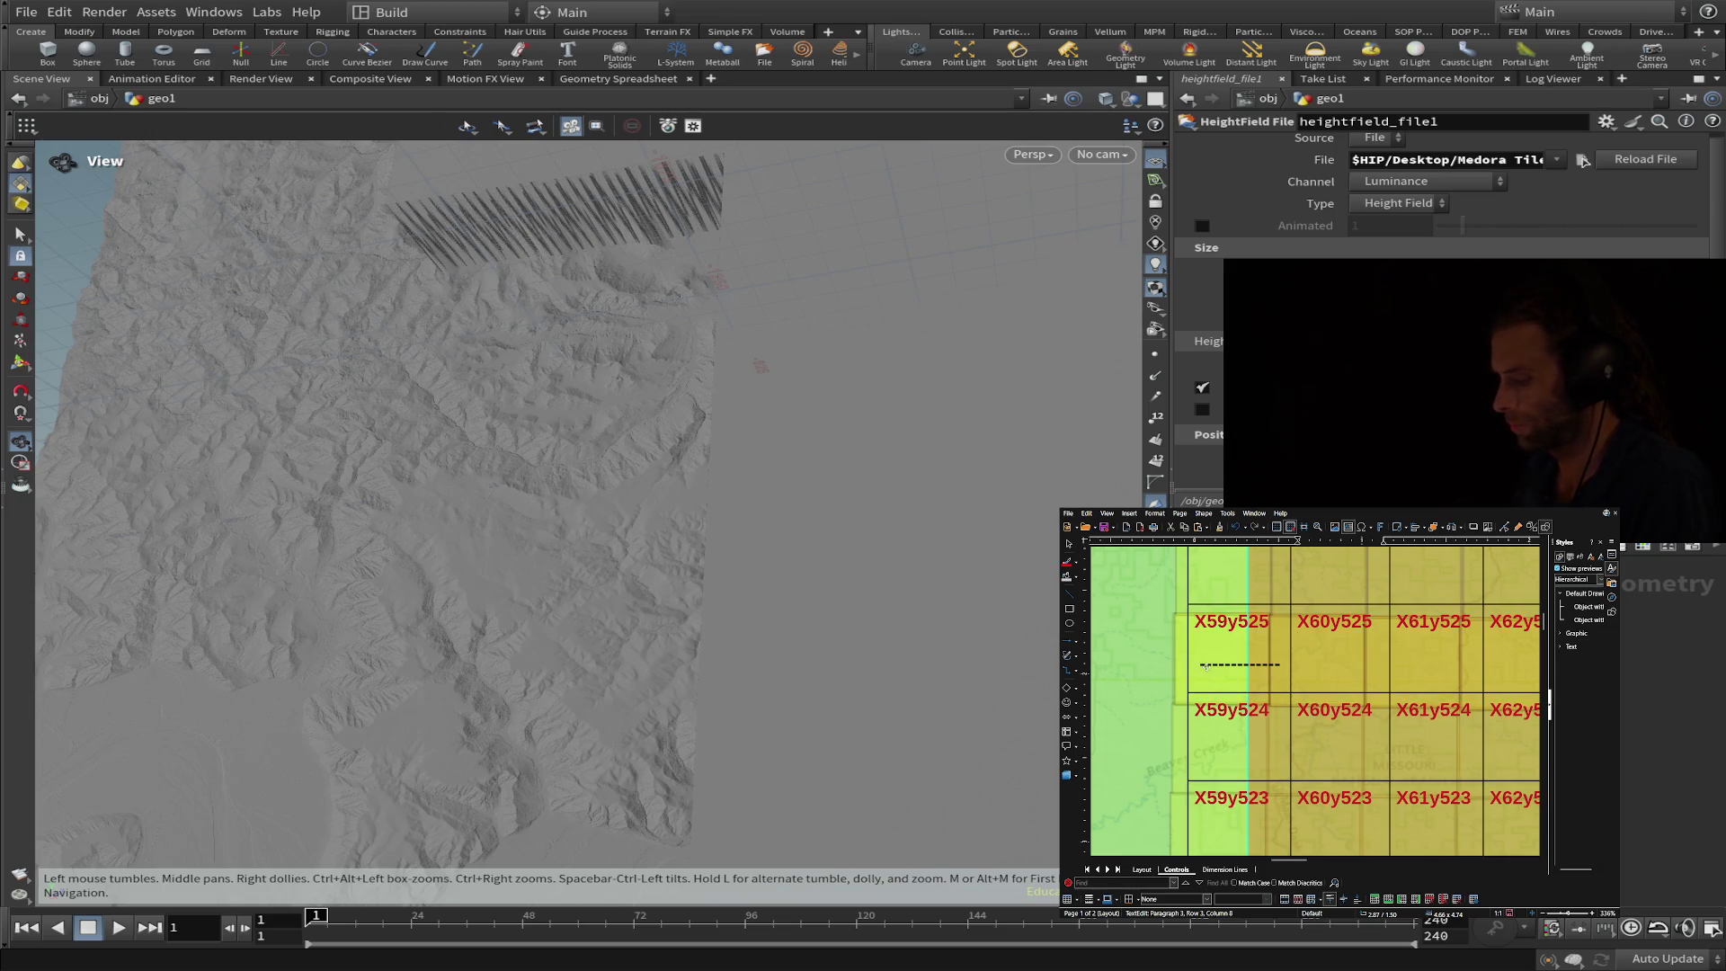
text(---)
key(BackSpace)
key(BackSpace)
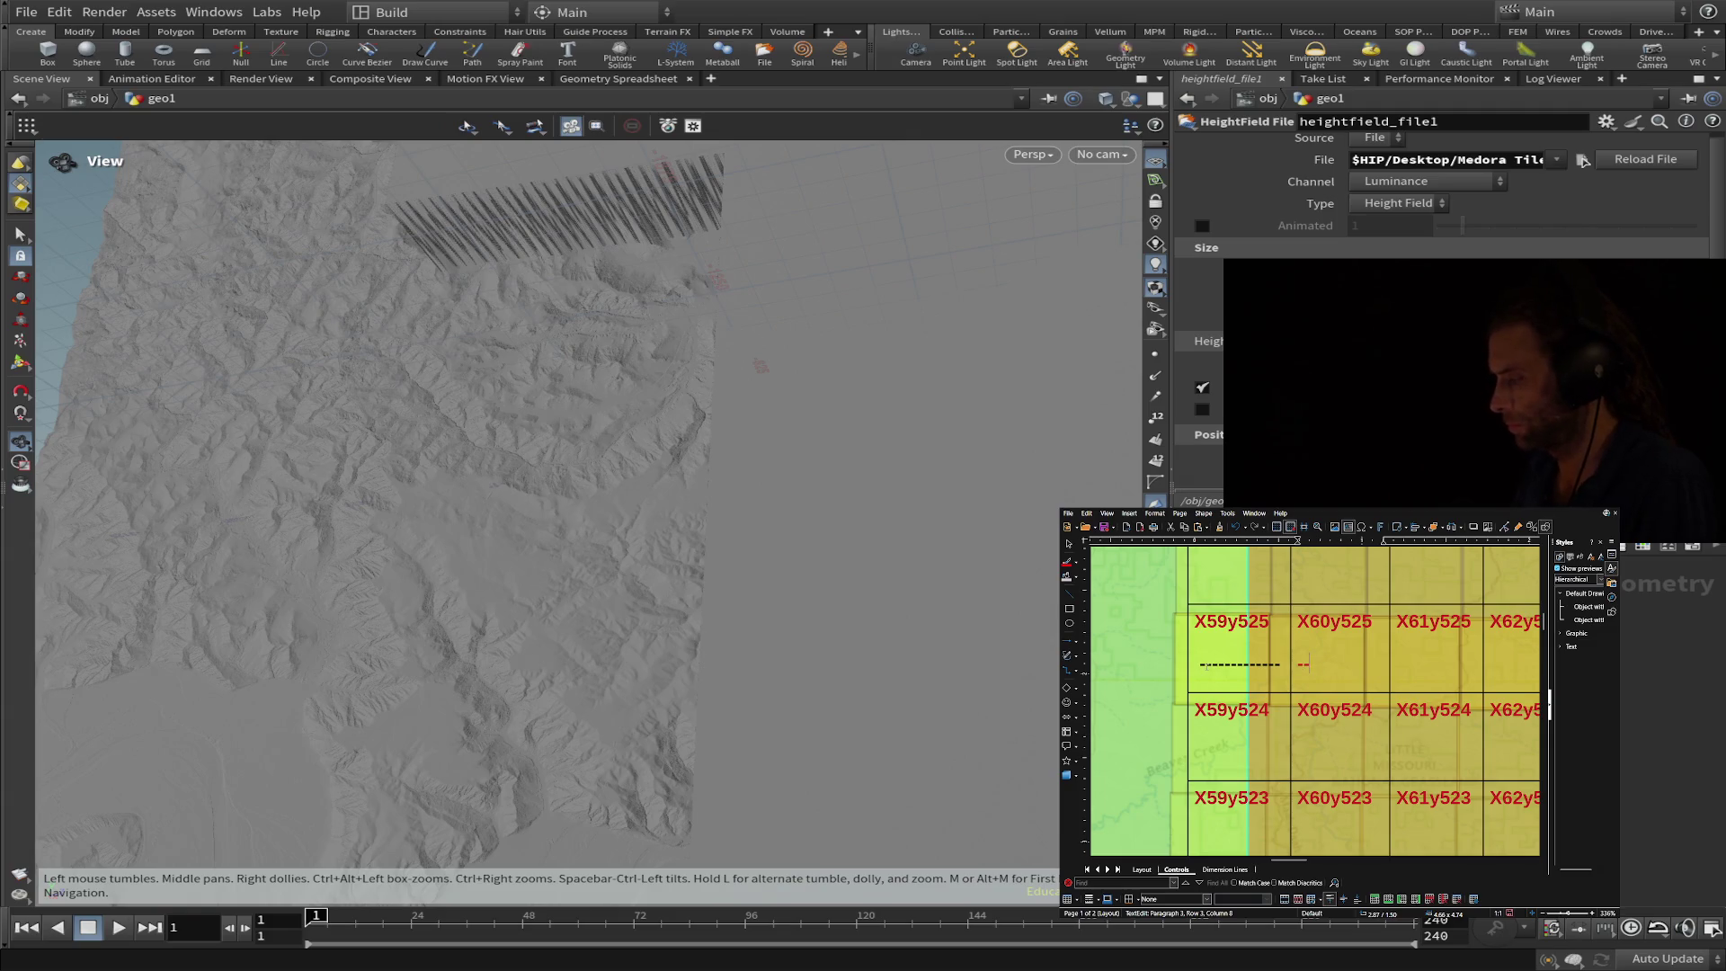
- Copy the X59y525 dash line and paste it under X60y525 and X61y525
key(shift+Home)
key(ctrl+c)
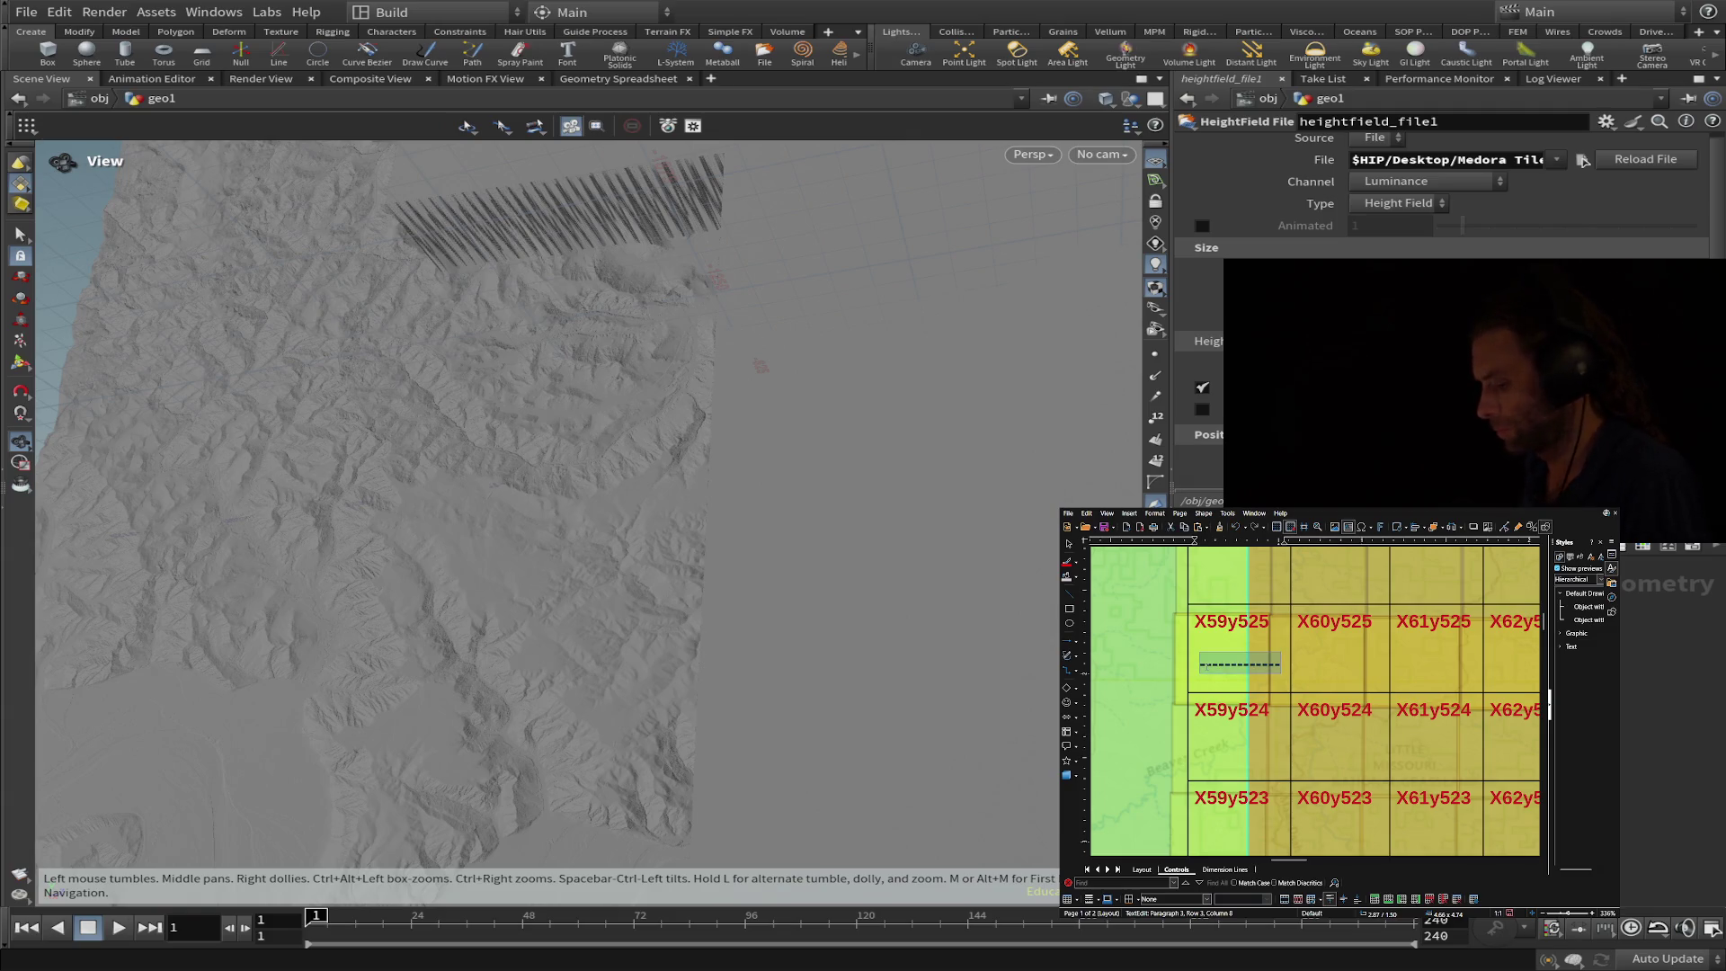
key(End)
key(ctrl+v)
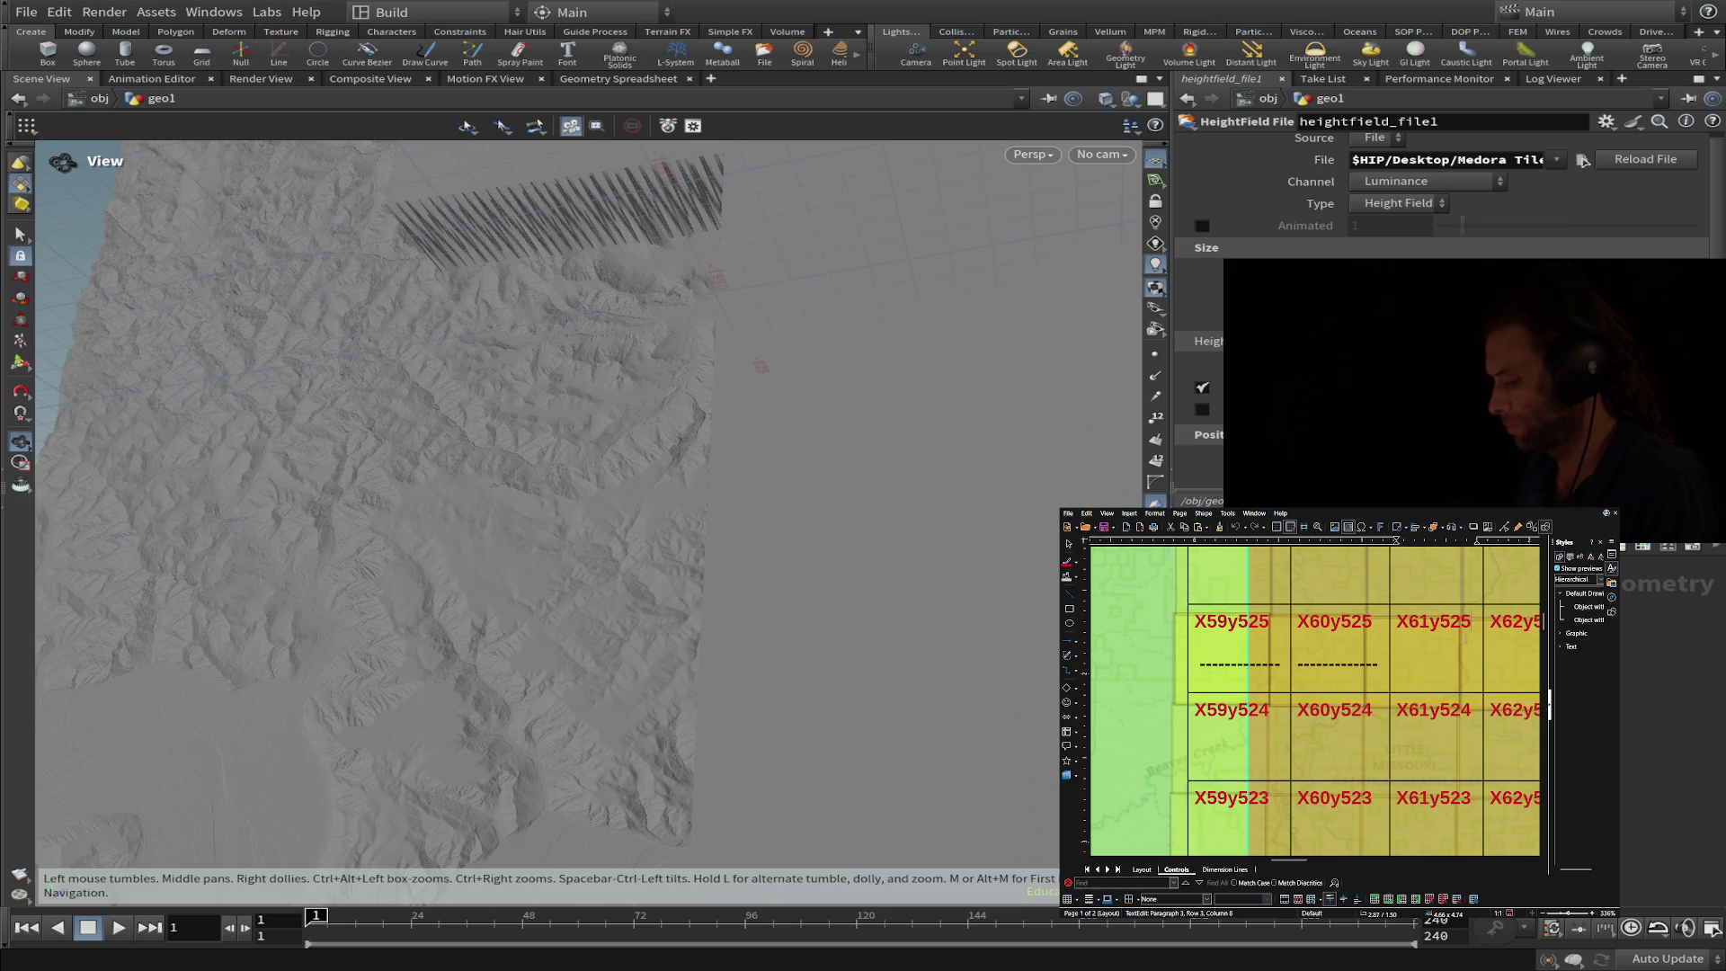
key(ctrl+v)
key(Return)
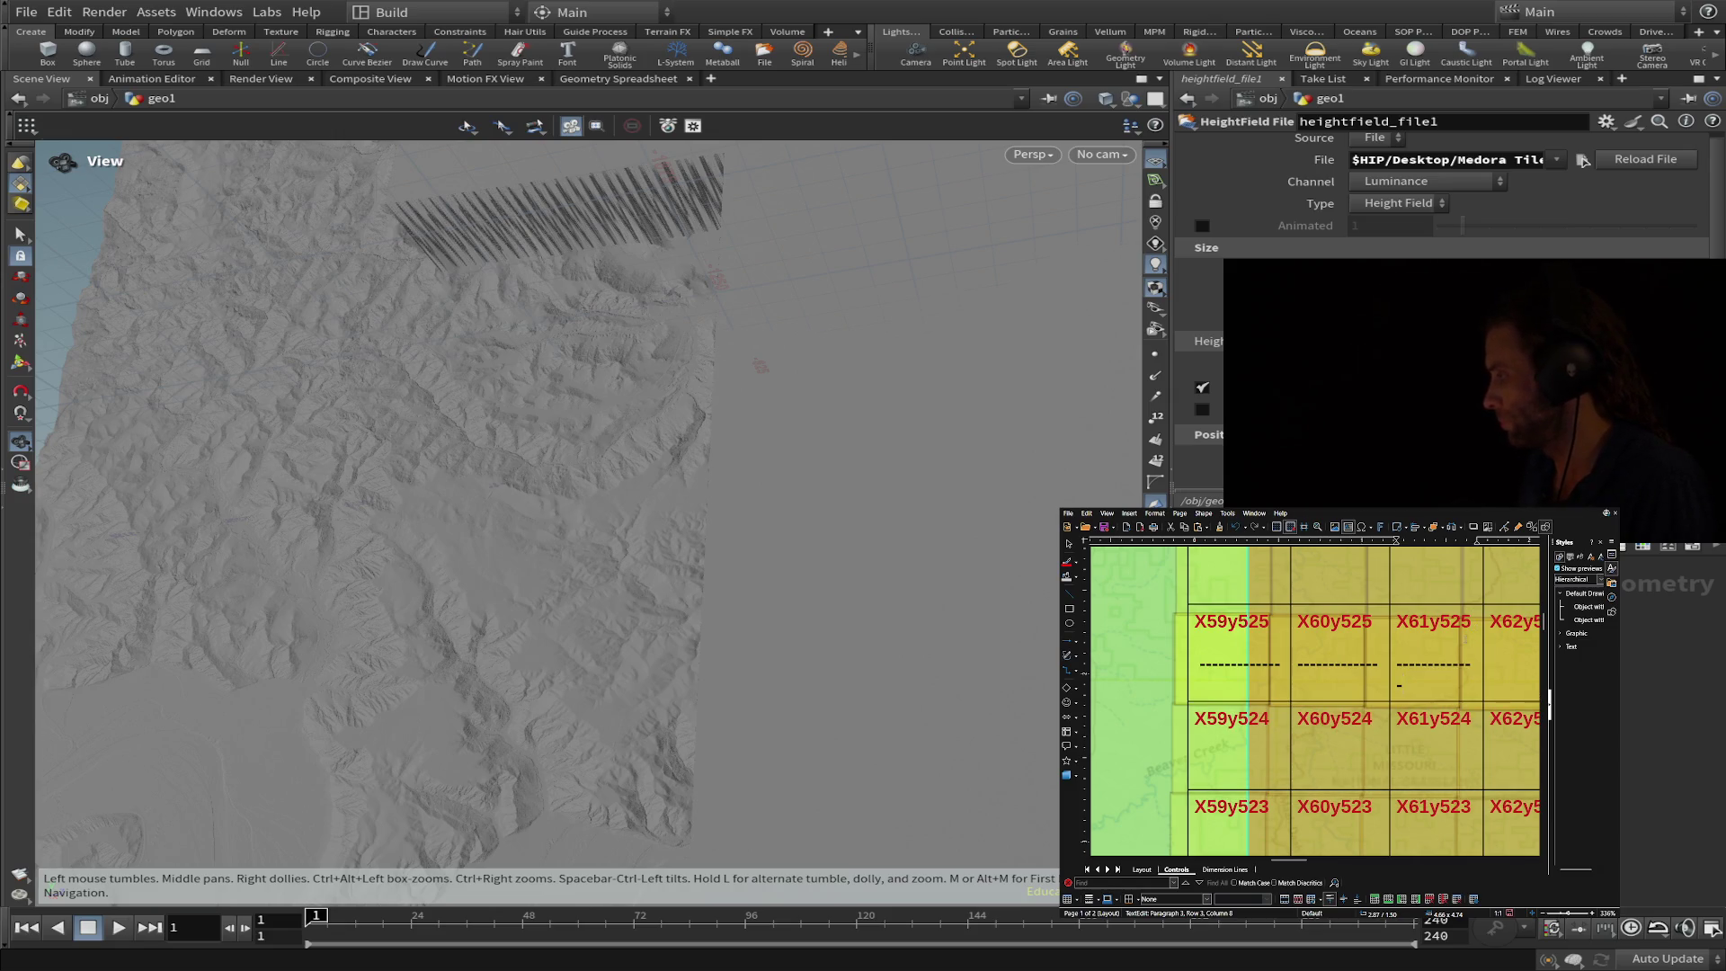
key(BackSpace)
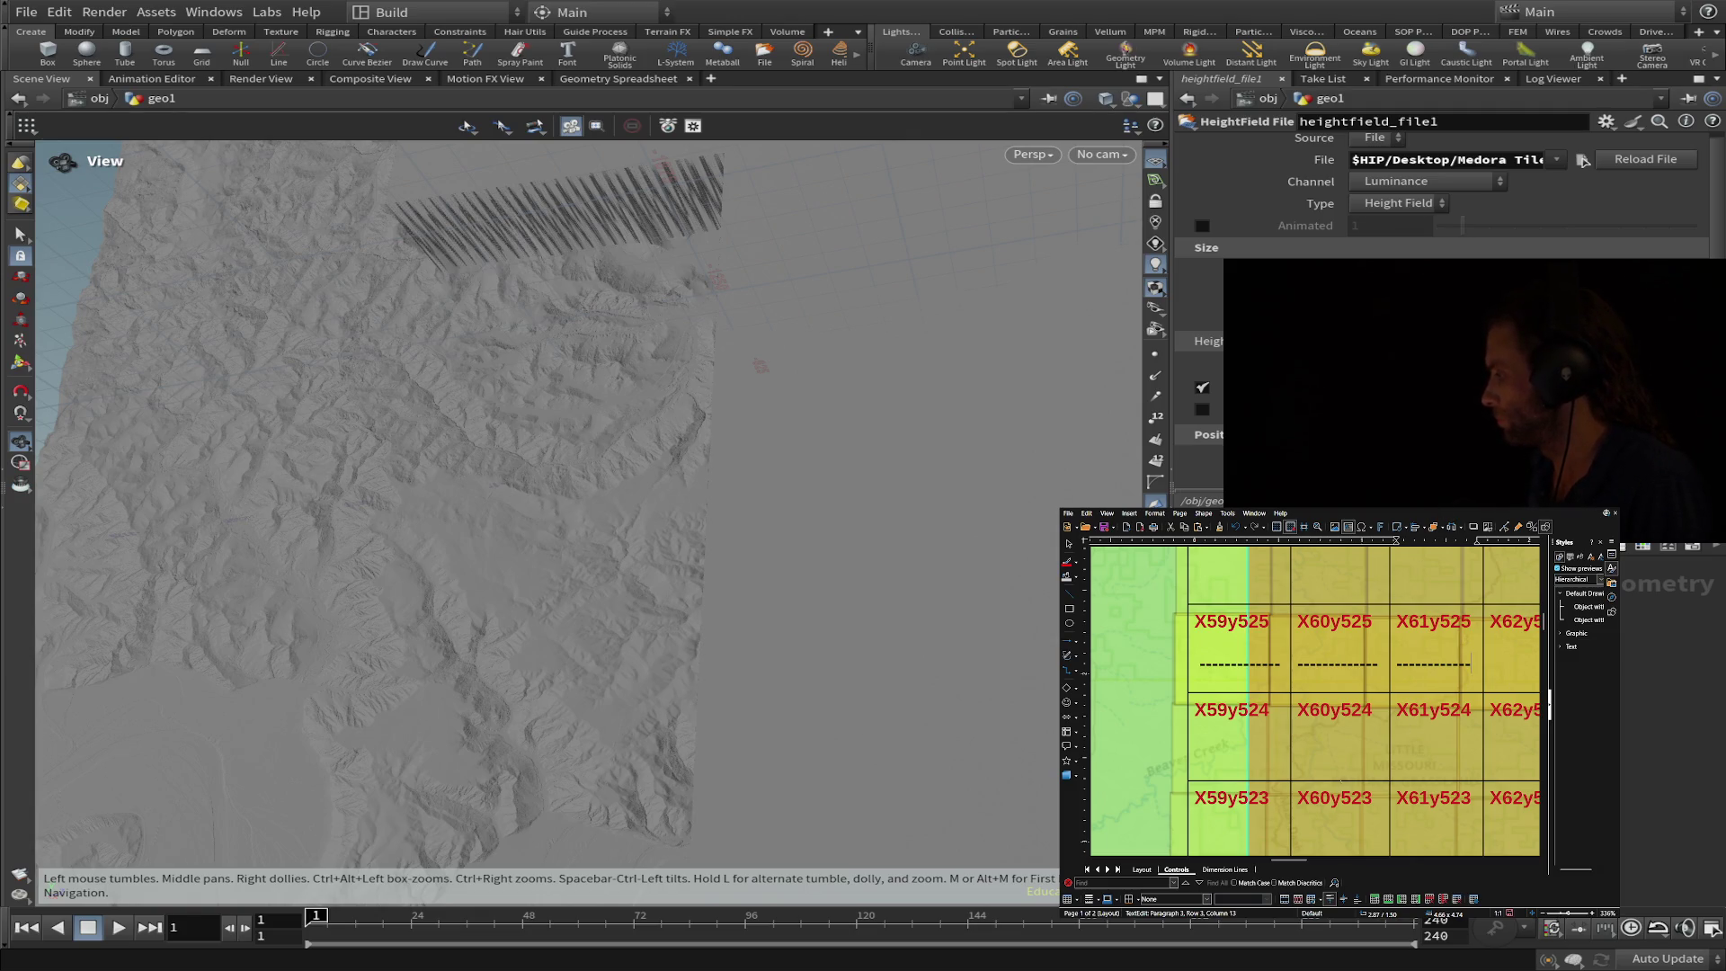
mouse_move(1290, 860)
mouse_down()
mouse_move(1307, 859)
mouse_move(1307, 777)
mouse_up()
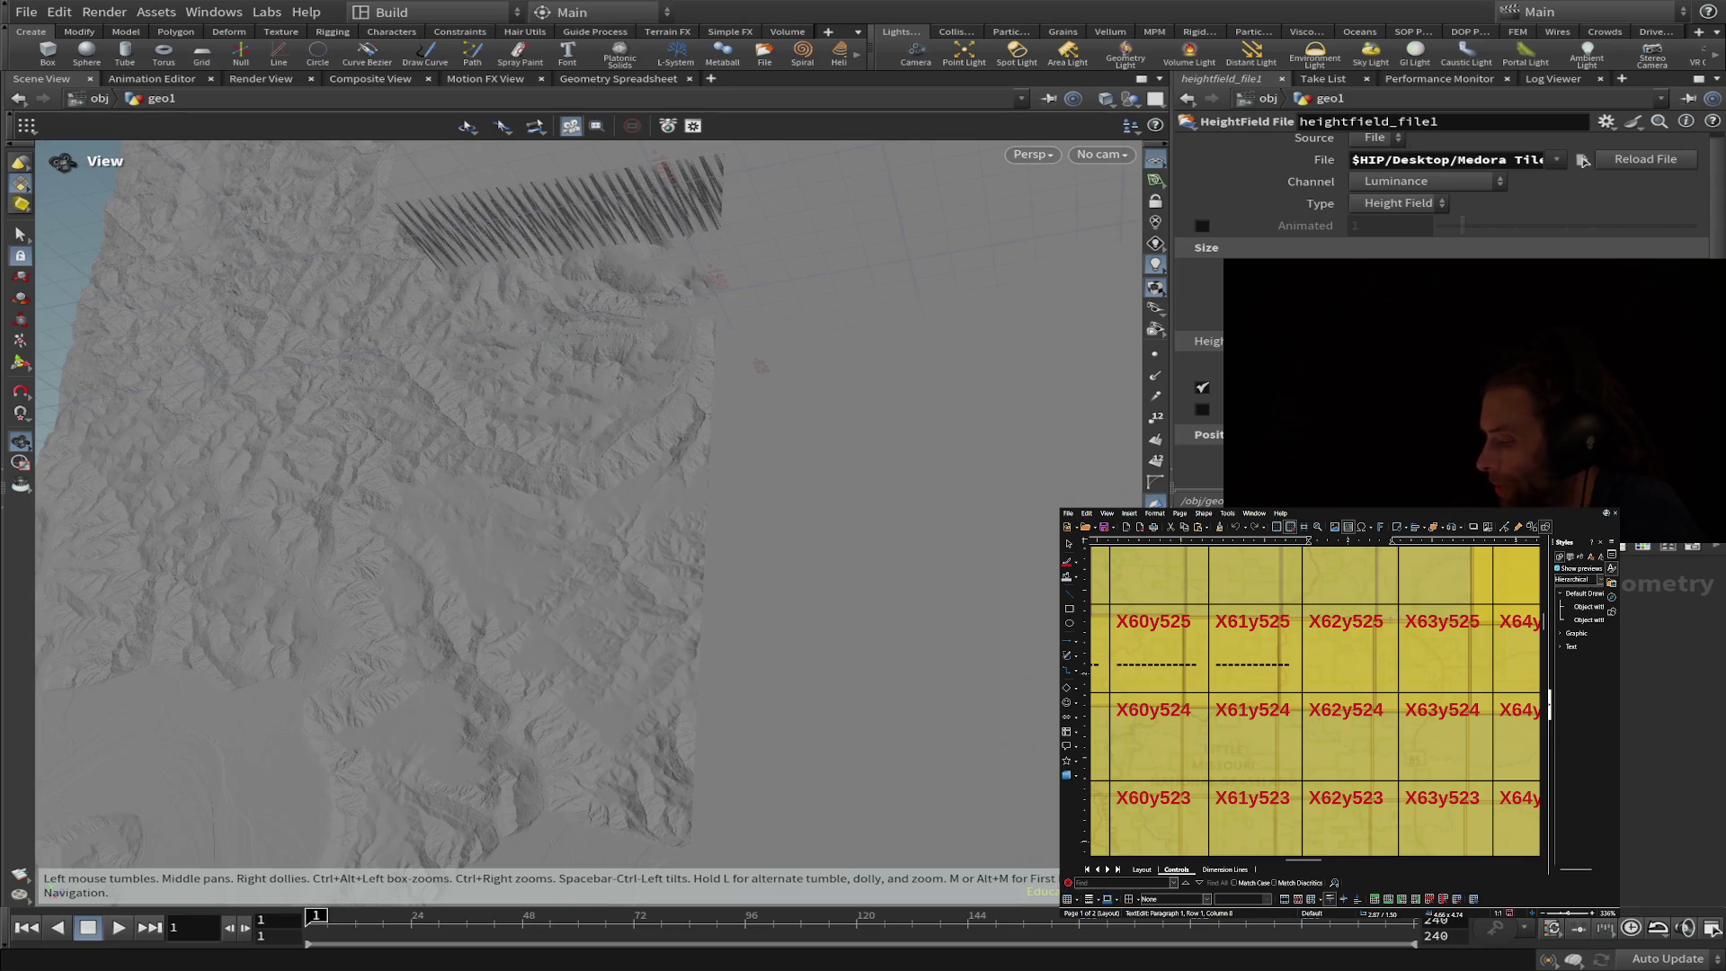
- Extend the y525 dash line through X62y525 and X63y525 and begin a short dash in X64y525
drag(1308, 663, 1392, 664)
key(Tab)
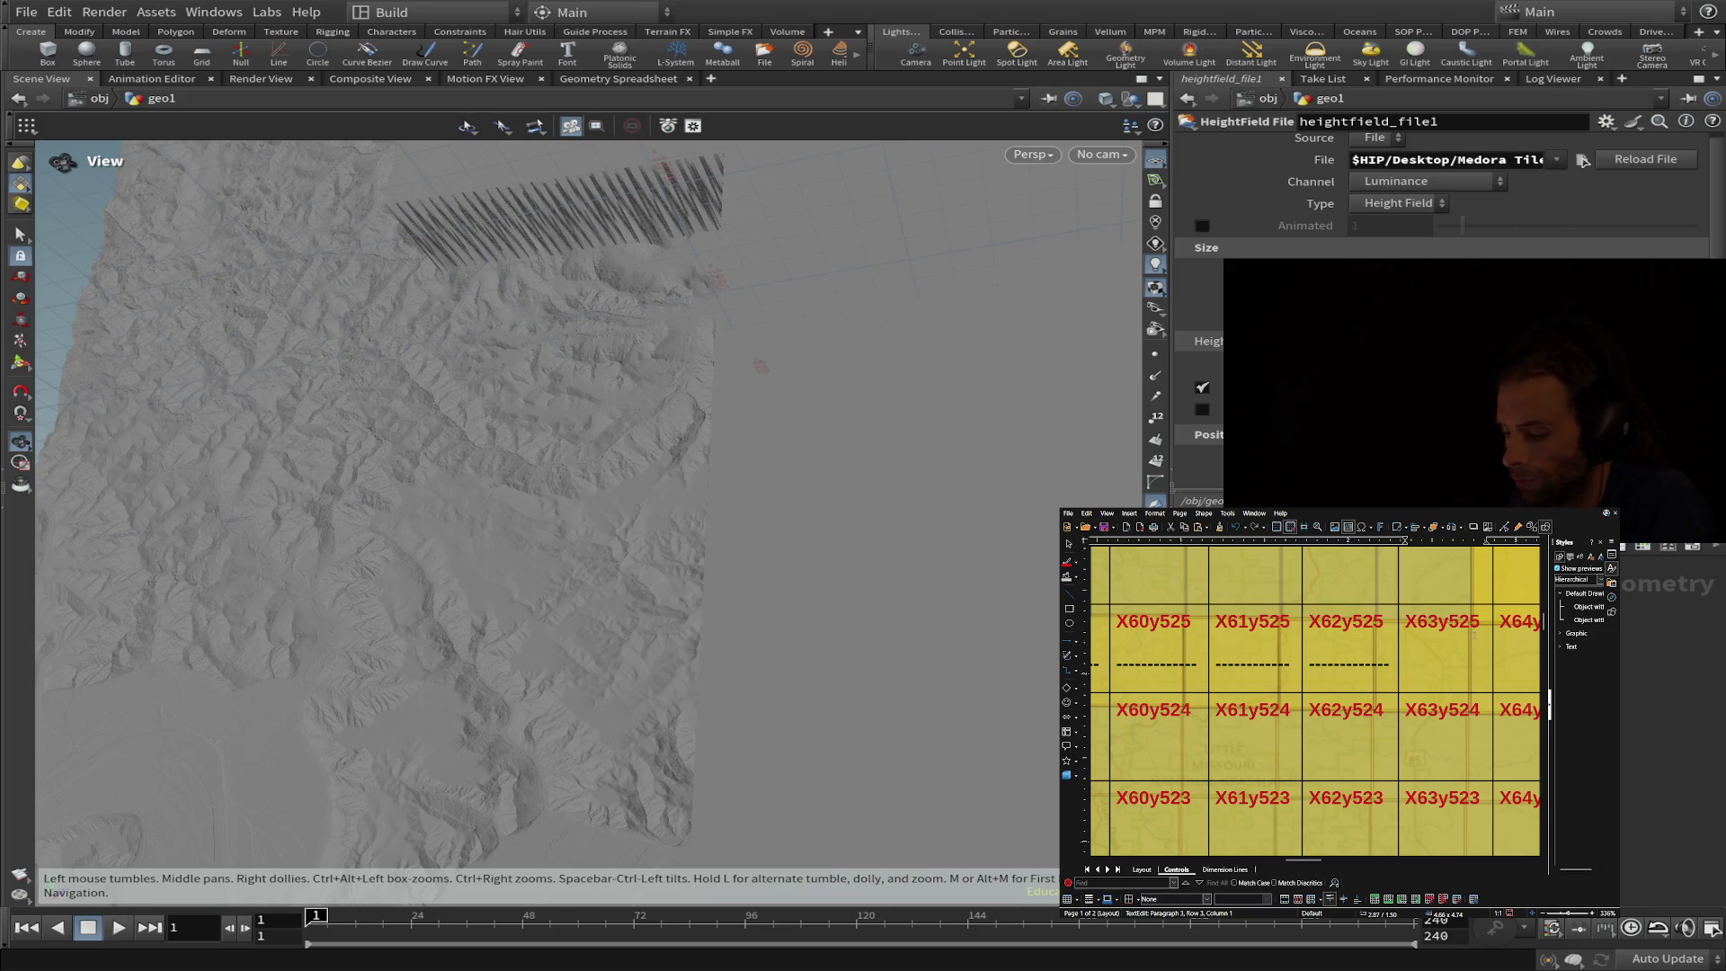
key(ctrl+v)
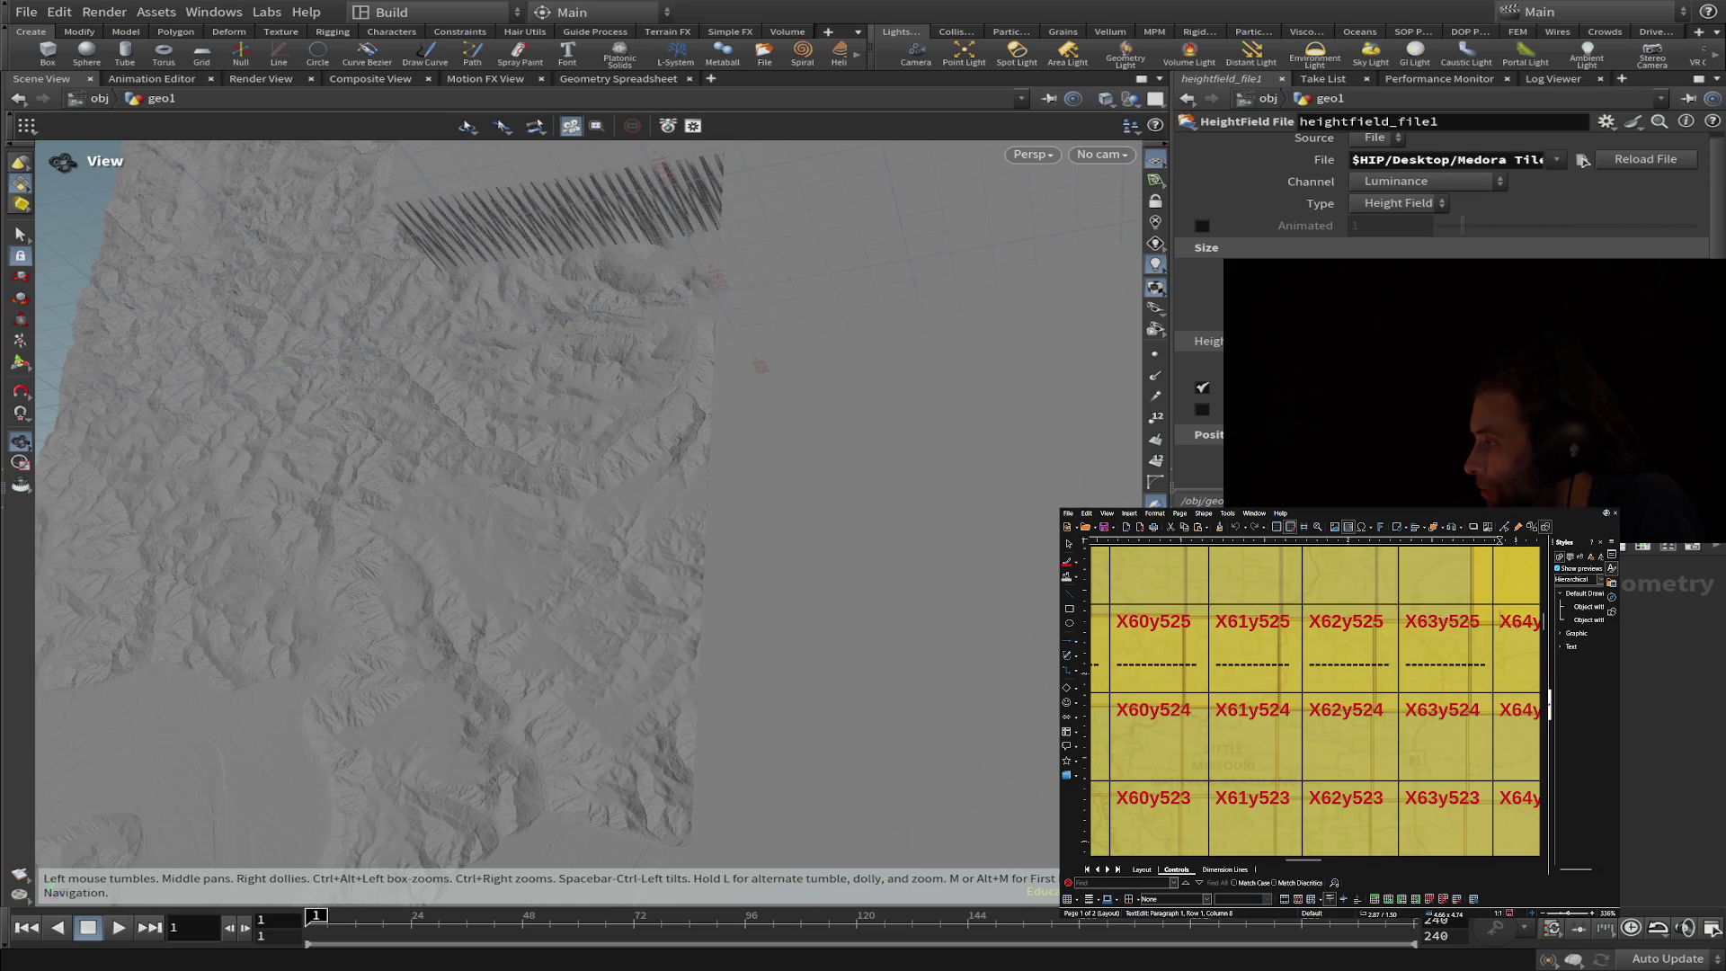
drag(1308, 859, 1332, 838)
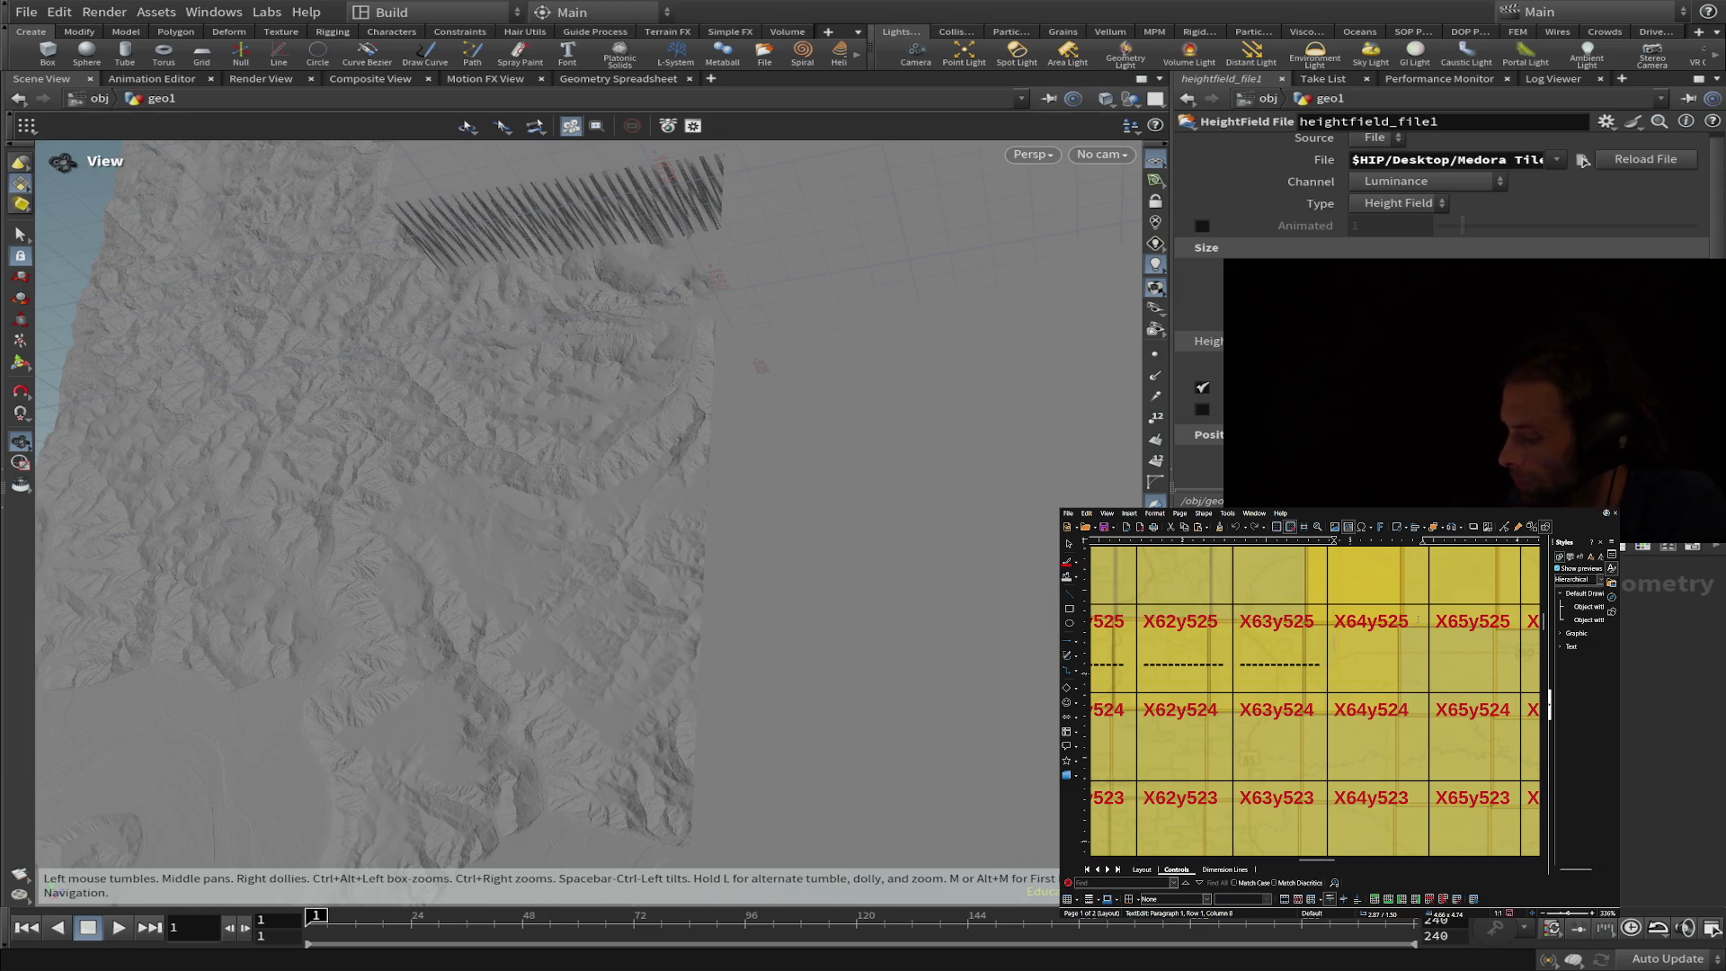
text(------------)
key(BackSpace)
key(BackSpace)
key(BackSpace)
key(BackSpace)
key(BackSpace)
key(BackSpace)
key(BackSpace)
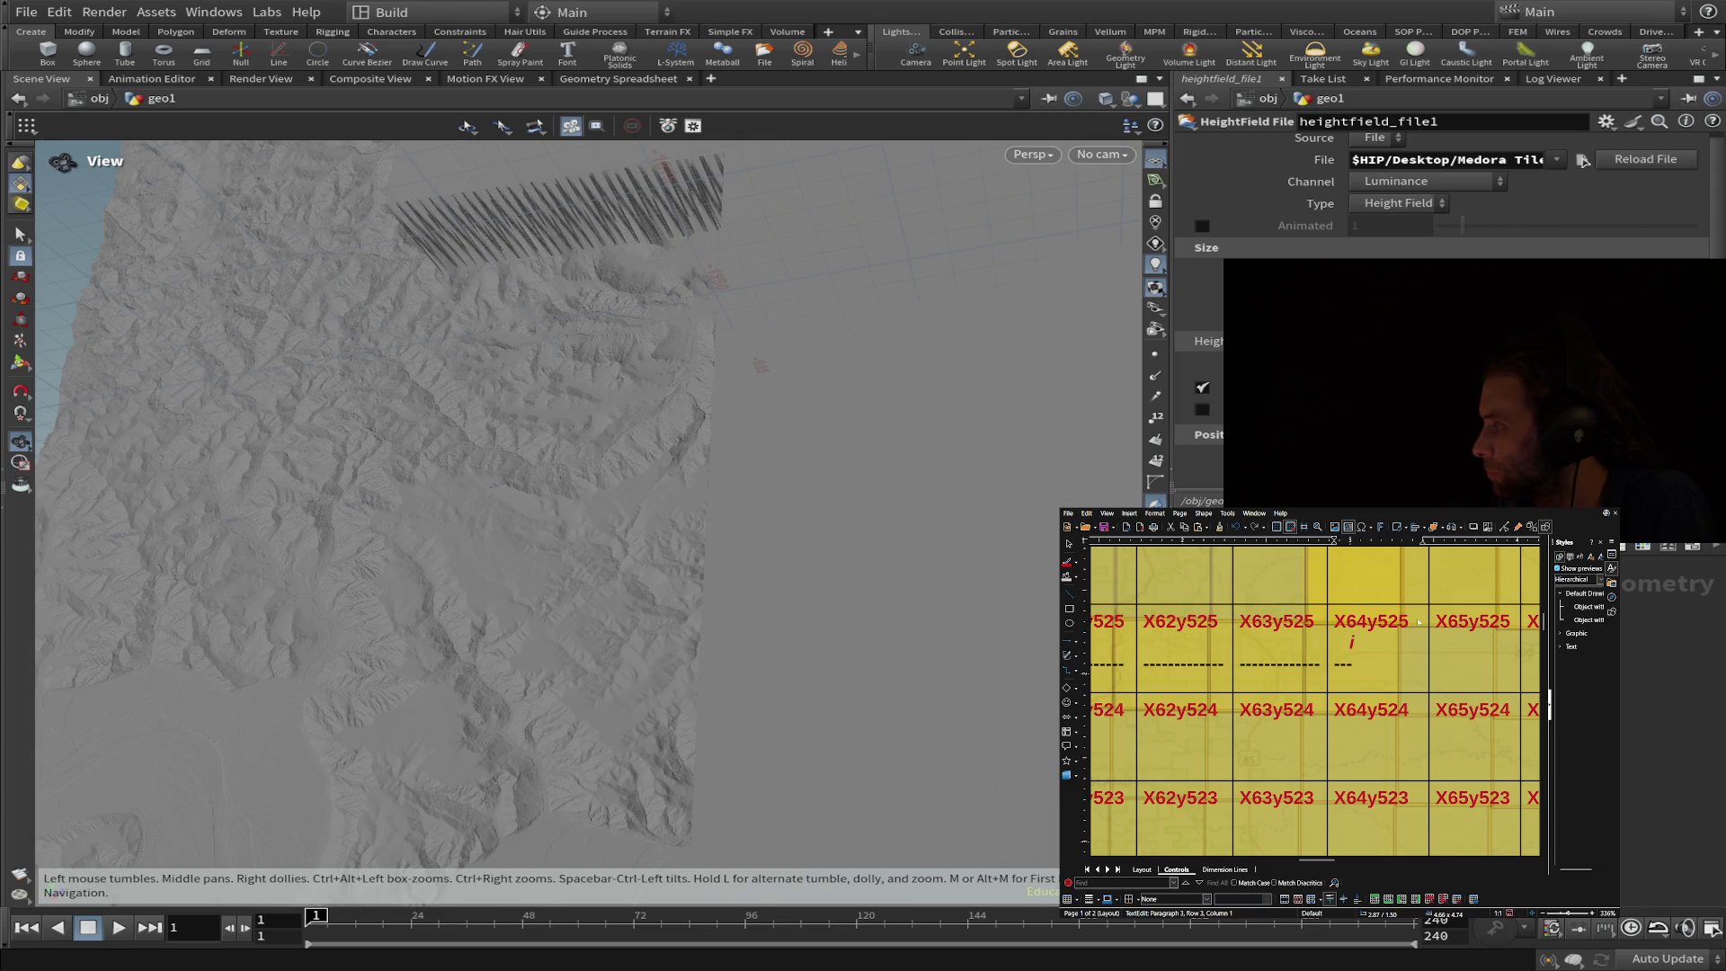
click(1419, 622)
text(-----------)
key(BackSpace)
key(BackSpace)
key(BackSpace)
key(BackSpace)
key(BackSpace)
key(BackSpace)
key(BackSpace)
key(BackSpace)
key(BackSpace)
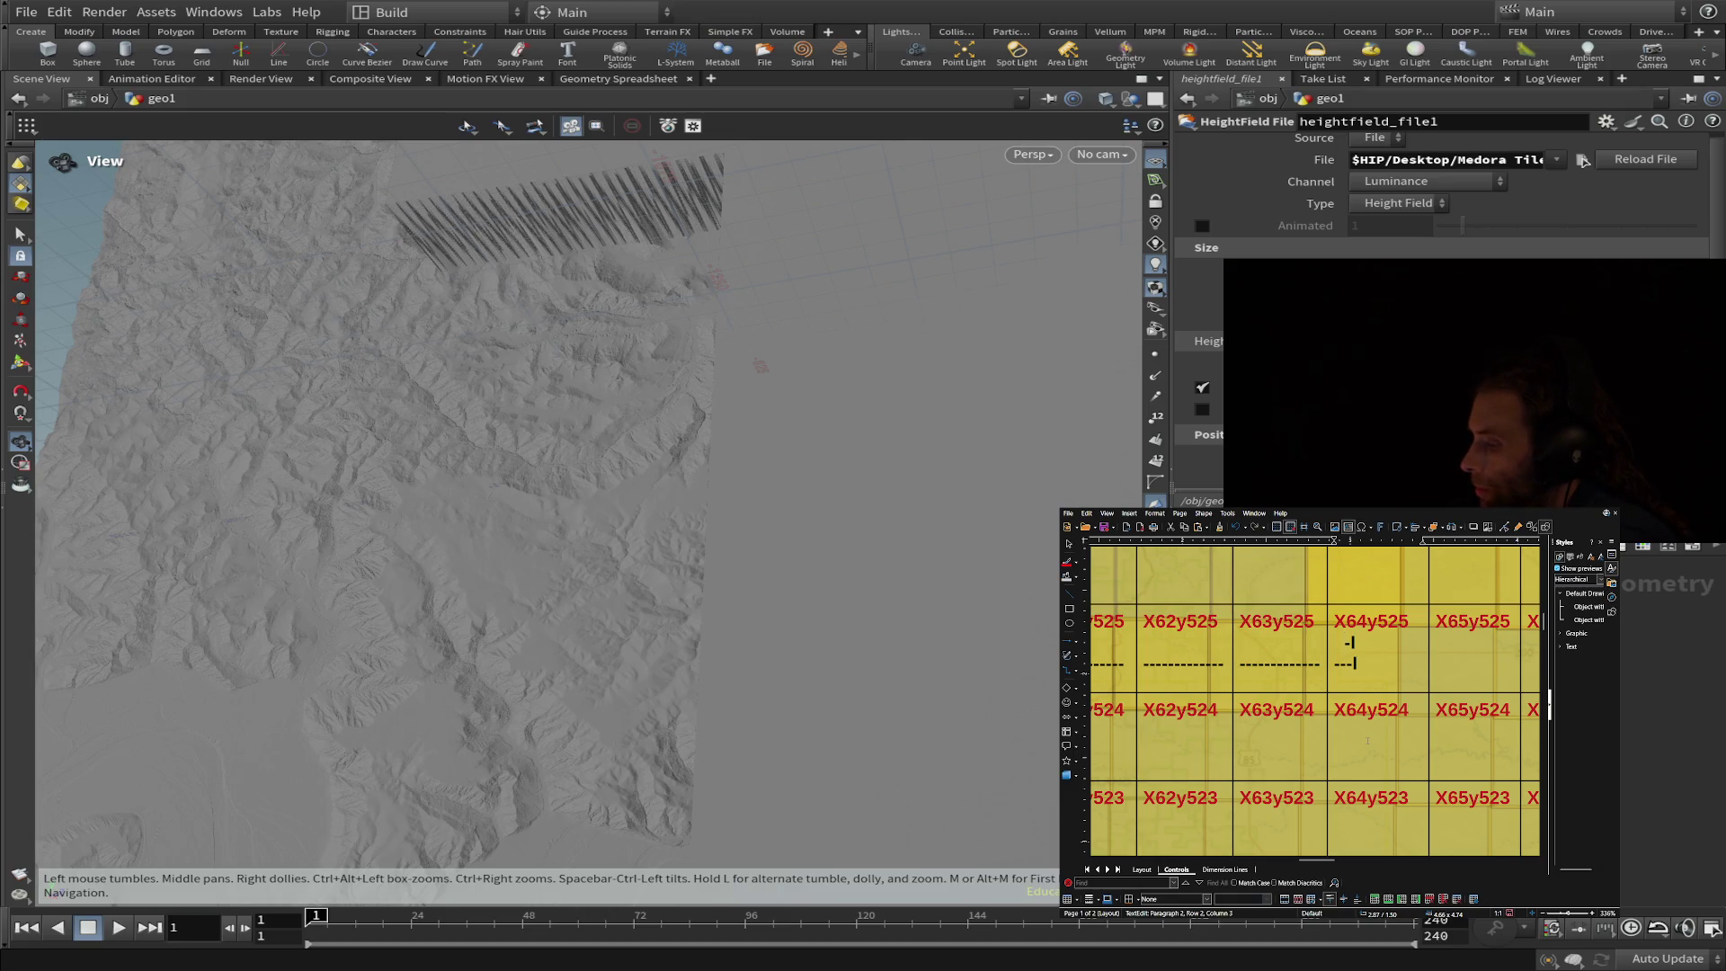
scroll(1367, 740, down, 1)
scroll(1368, 740, up, 2)
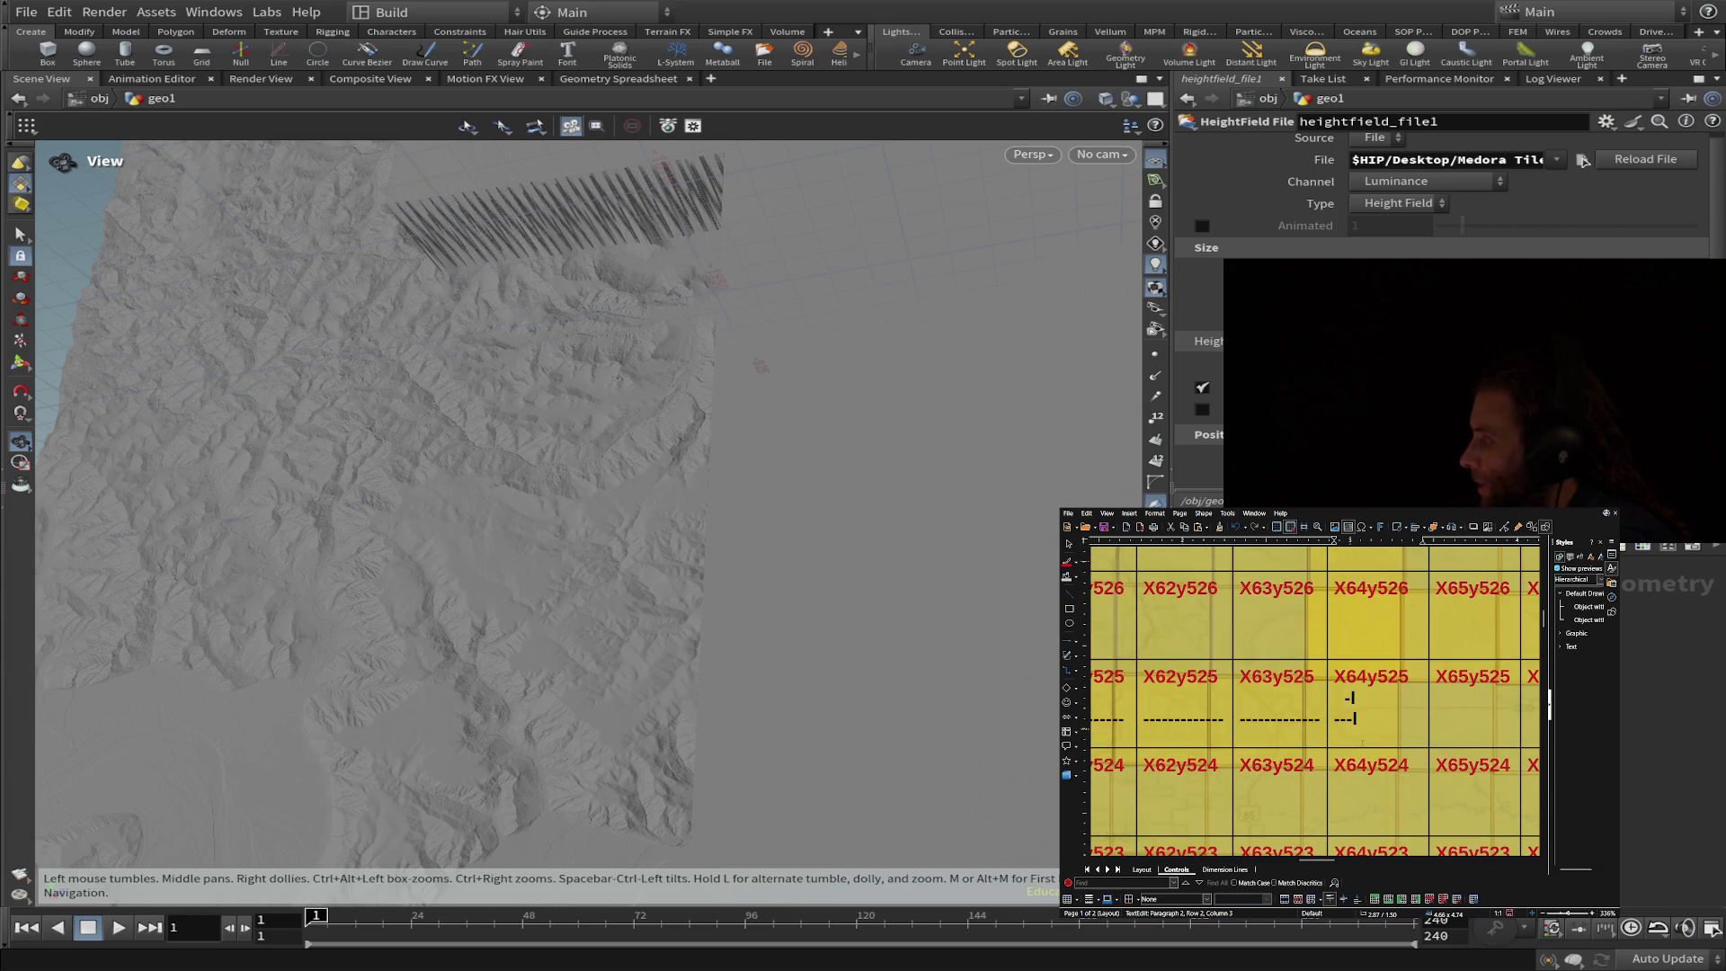
scroll(1369, 740, up, 1)
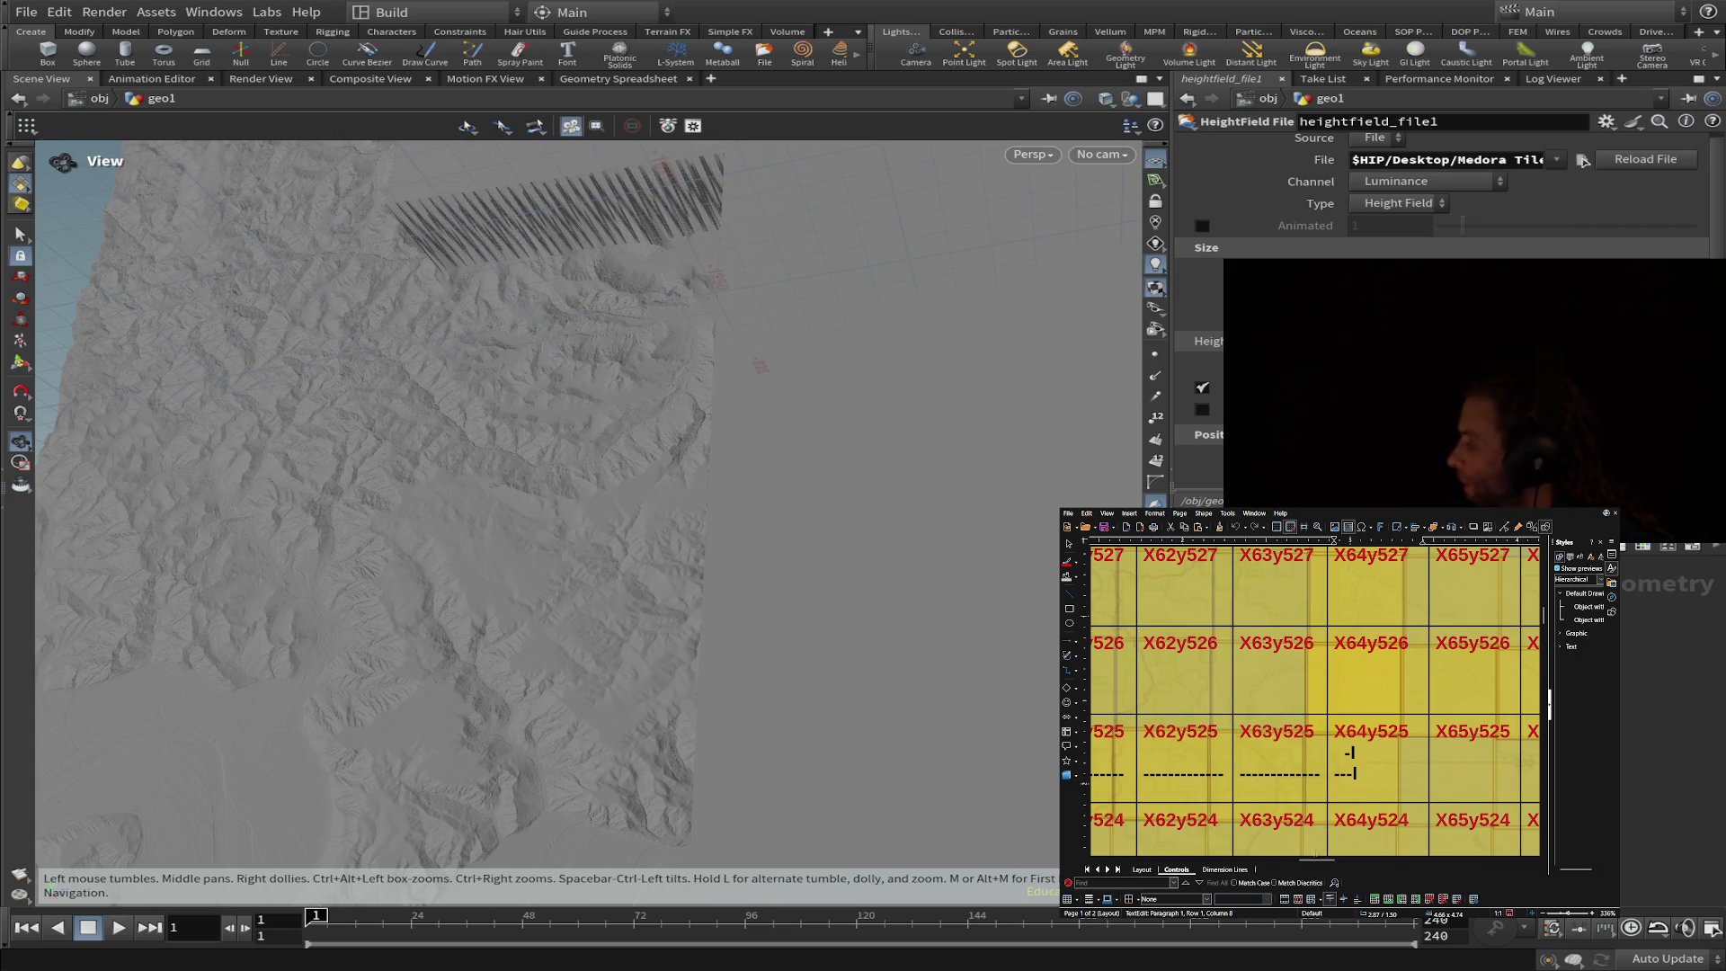
drag(1309, 858, 1280, 859)
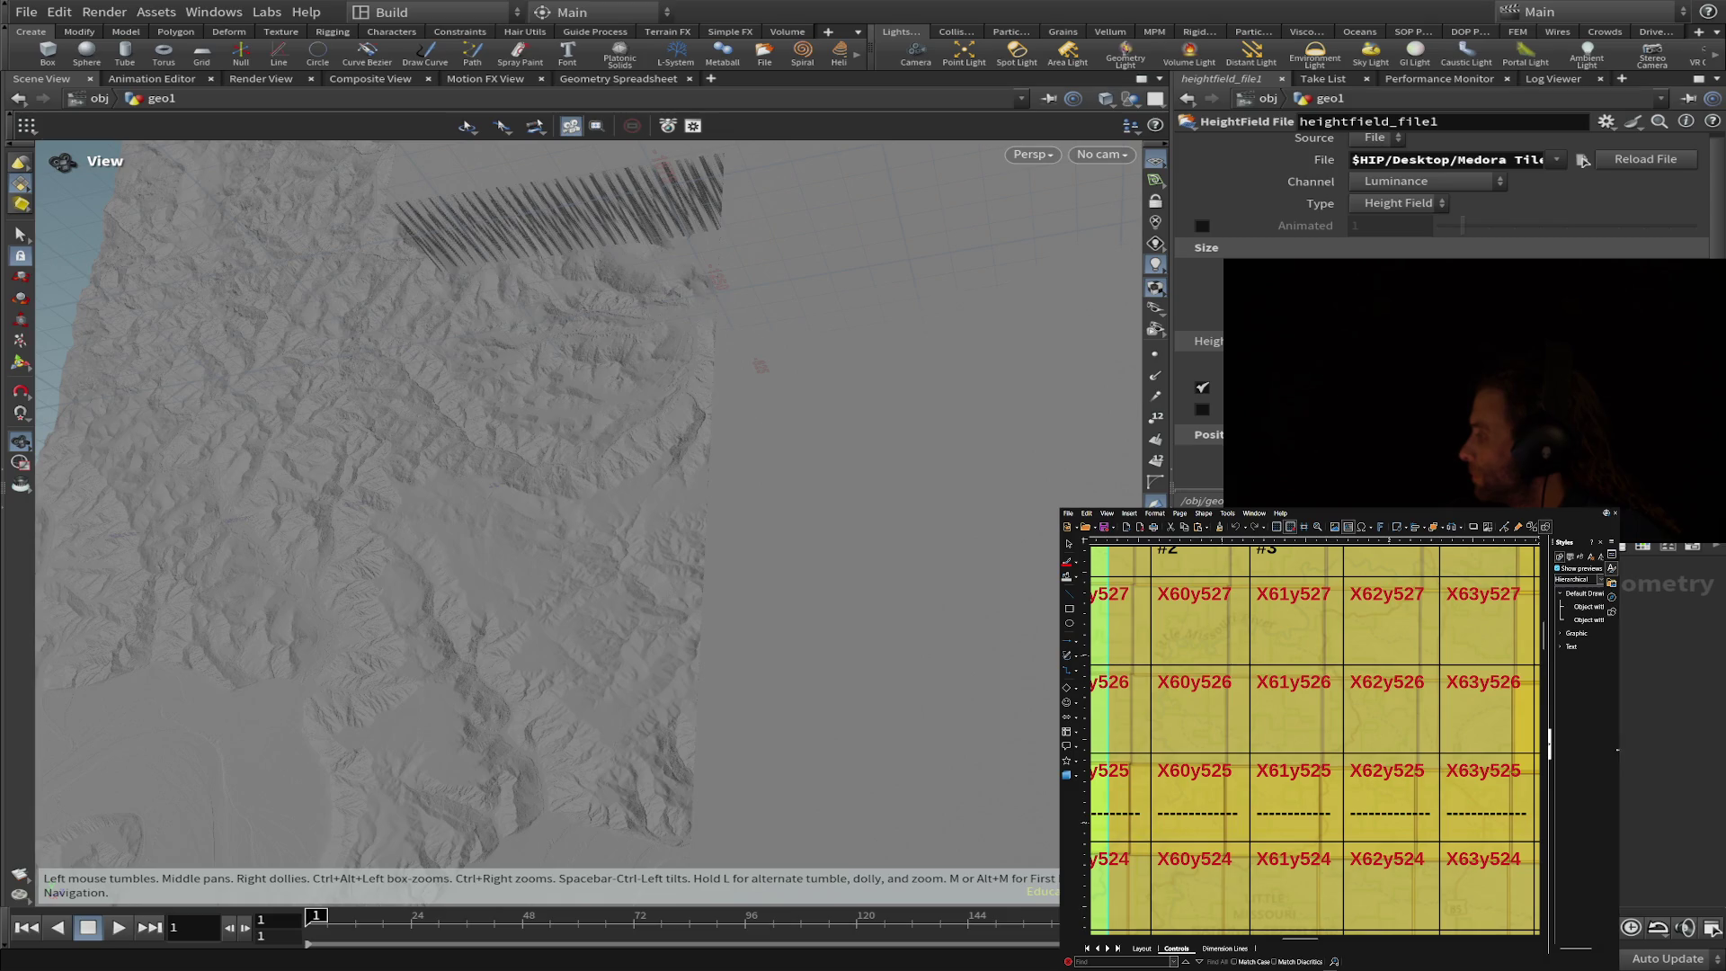
- Widen the Draw window to the screen edge and drag a text area in tile X64y525
drag(1618, 750, 1725, 751)
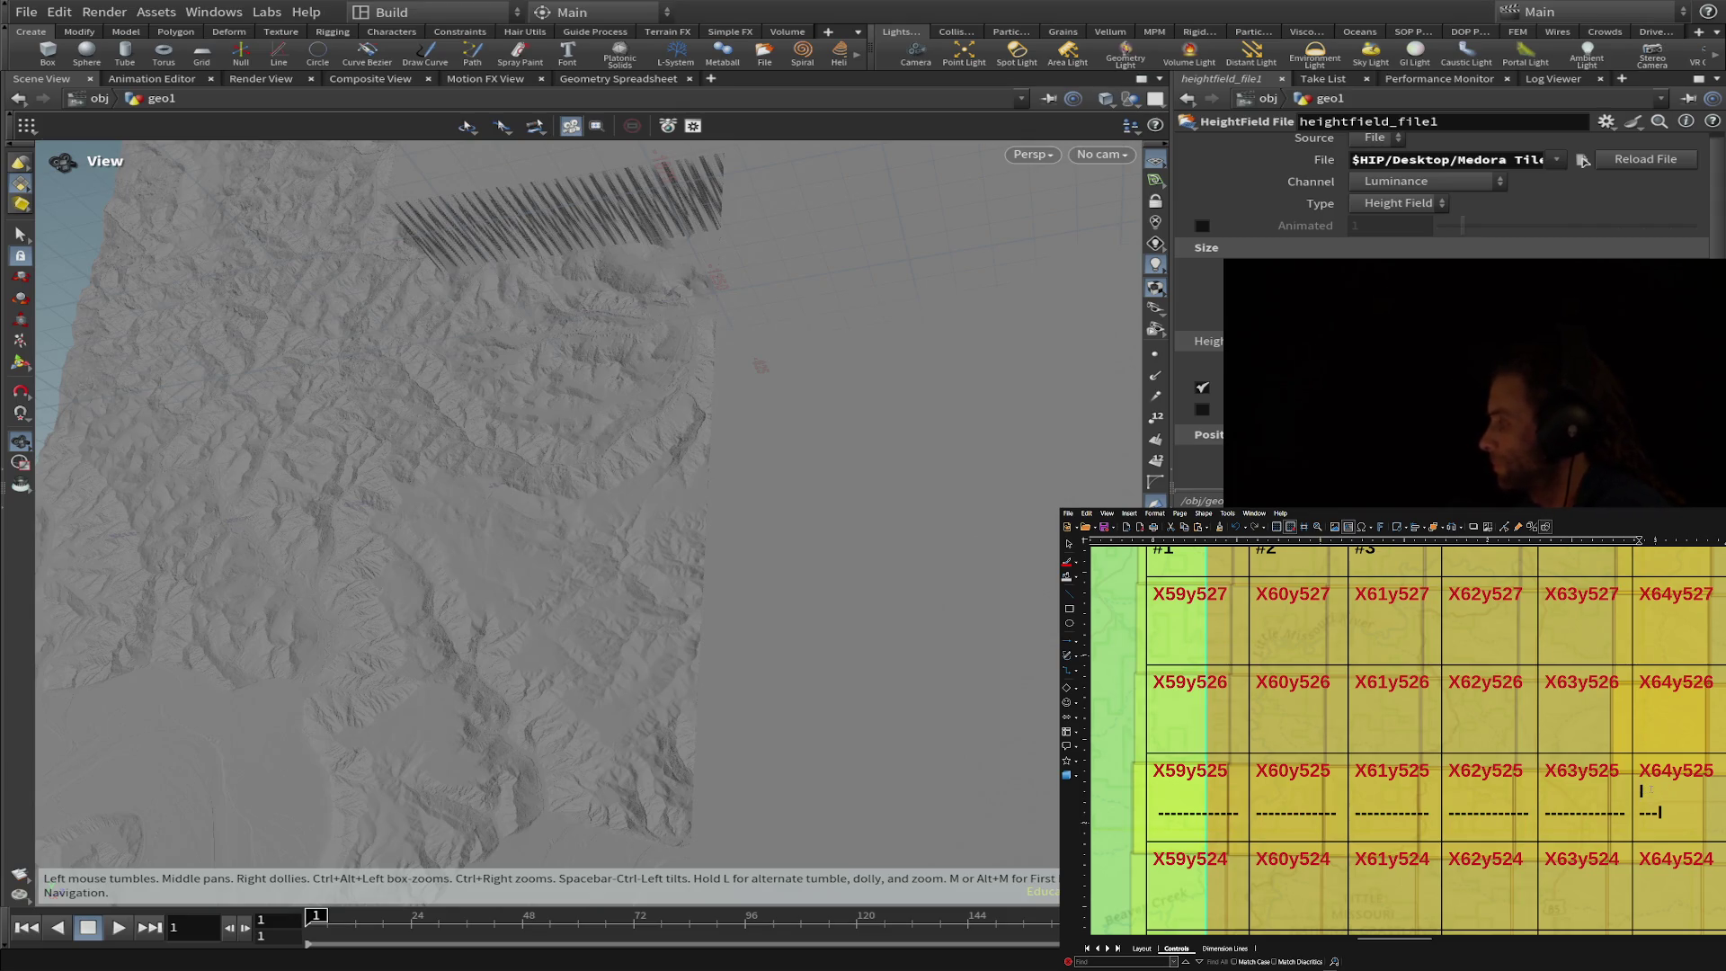
drag(1642, 793, 1660, 794)
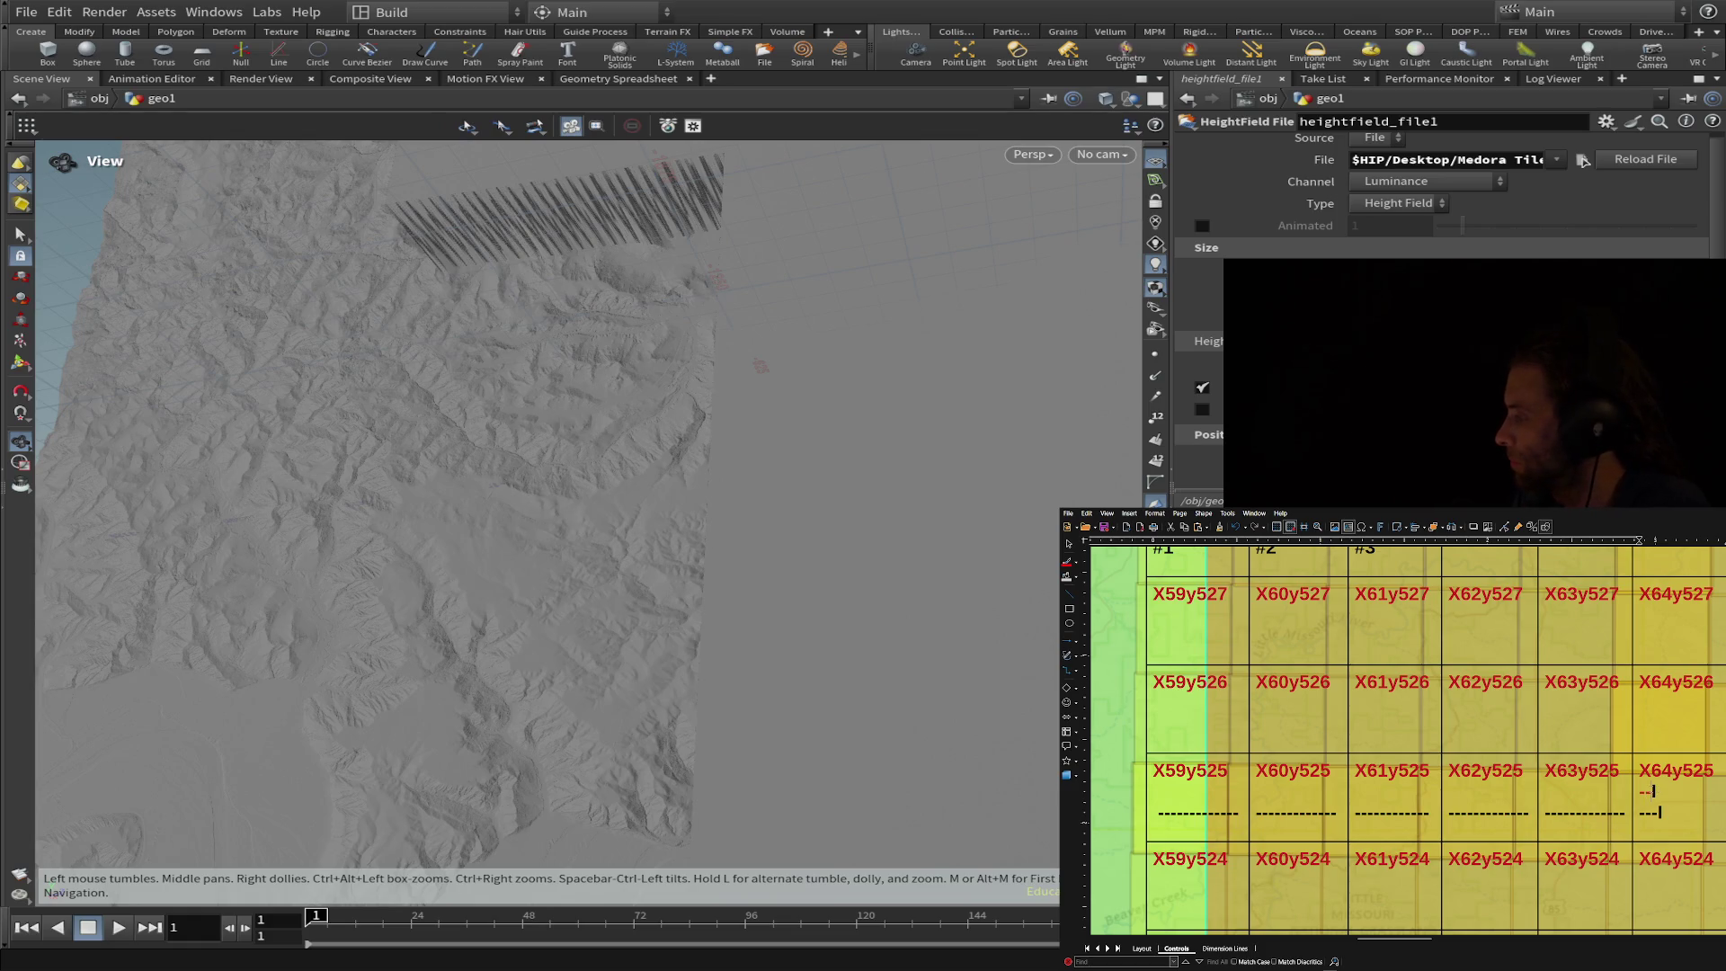
text(B)
- Put a short dash mark in X64y525 and paste a dashed line under the X64y526 label
key(BackSpace)
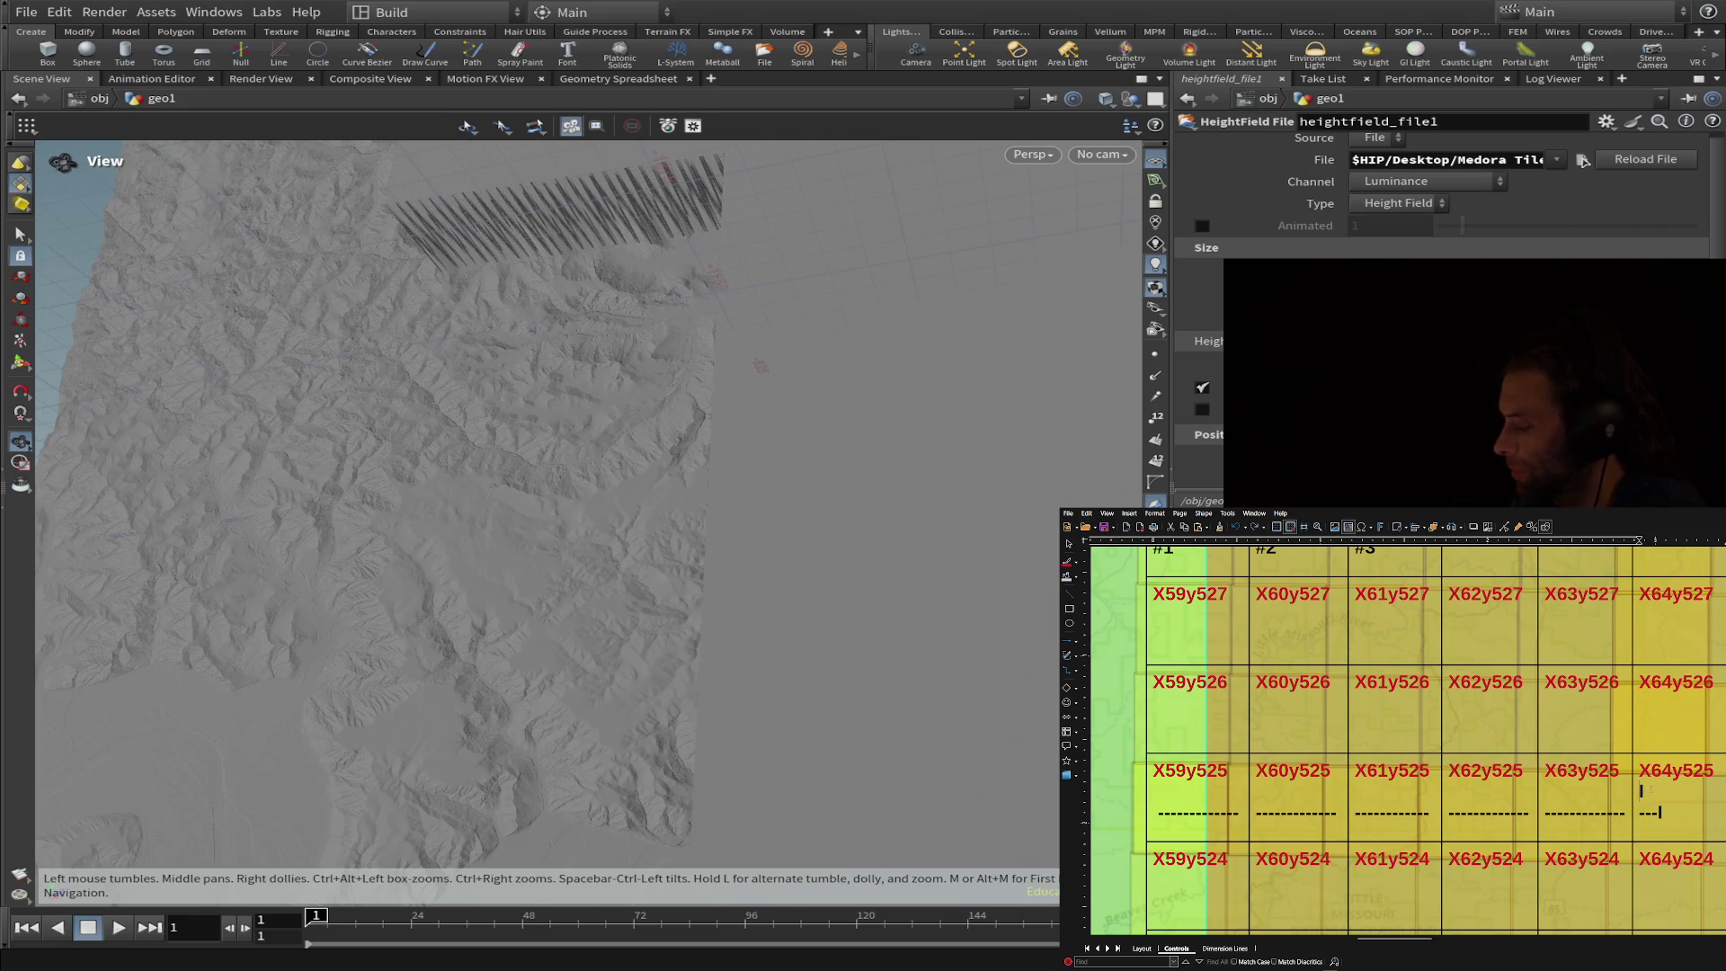
mouse_move(1651, 794)
mouse_down()
mouse_move(1721, 793)
mouse_move(1659, 793)
mouse_up()
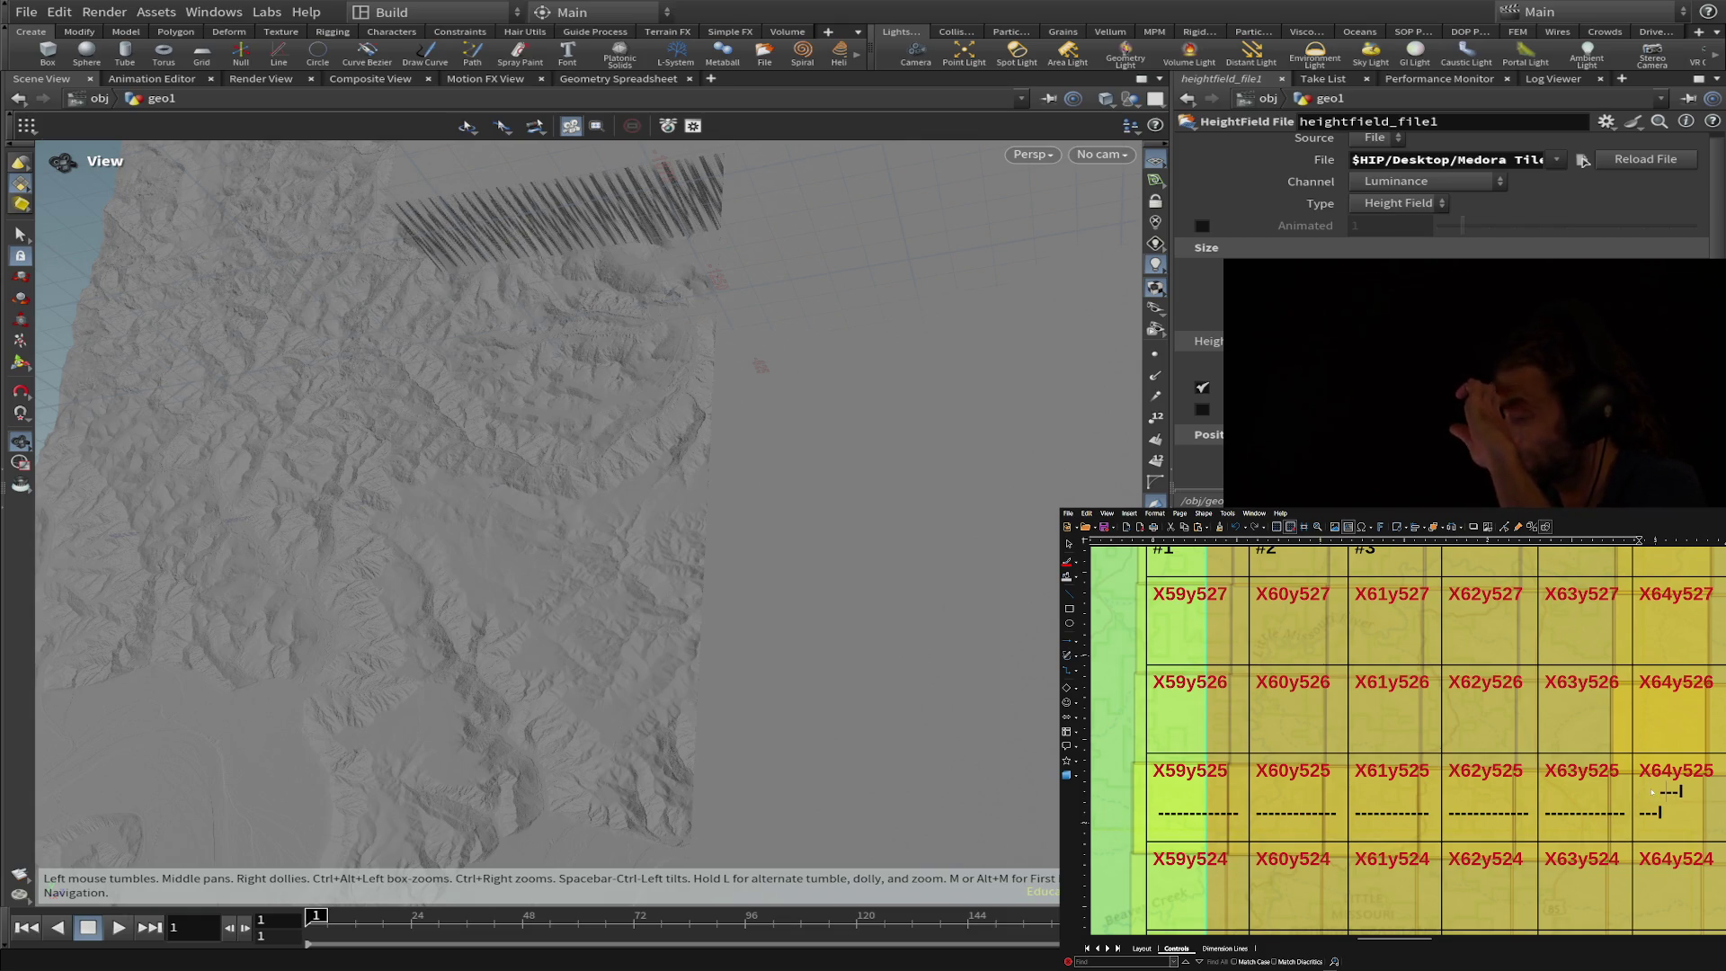
key(BackSpace)
key(BackSpace)
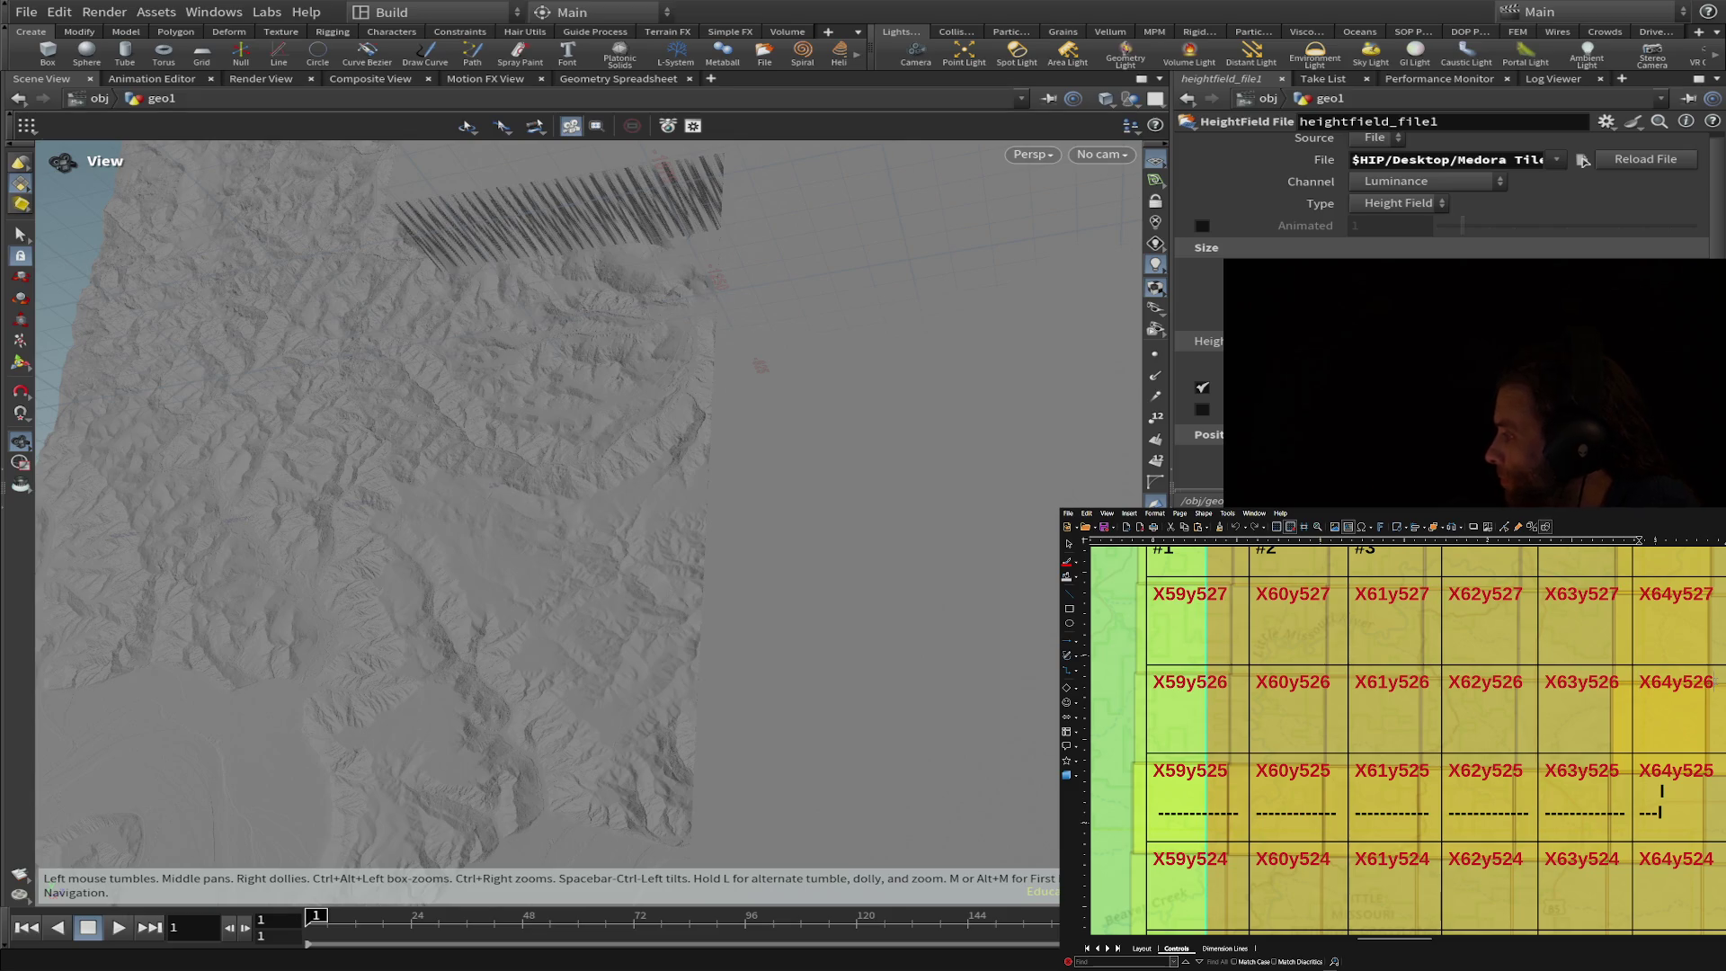
key(ctrl+v)
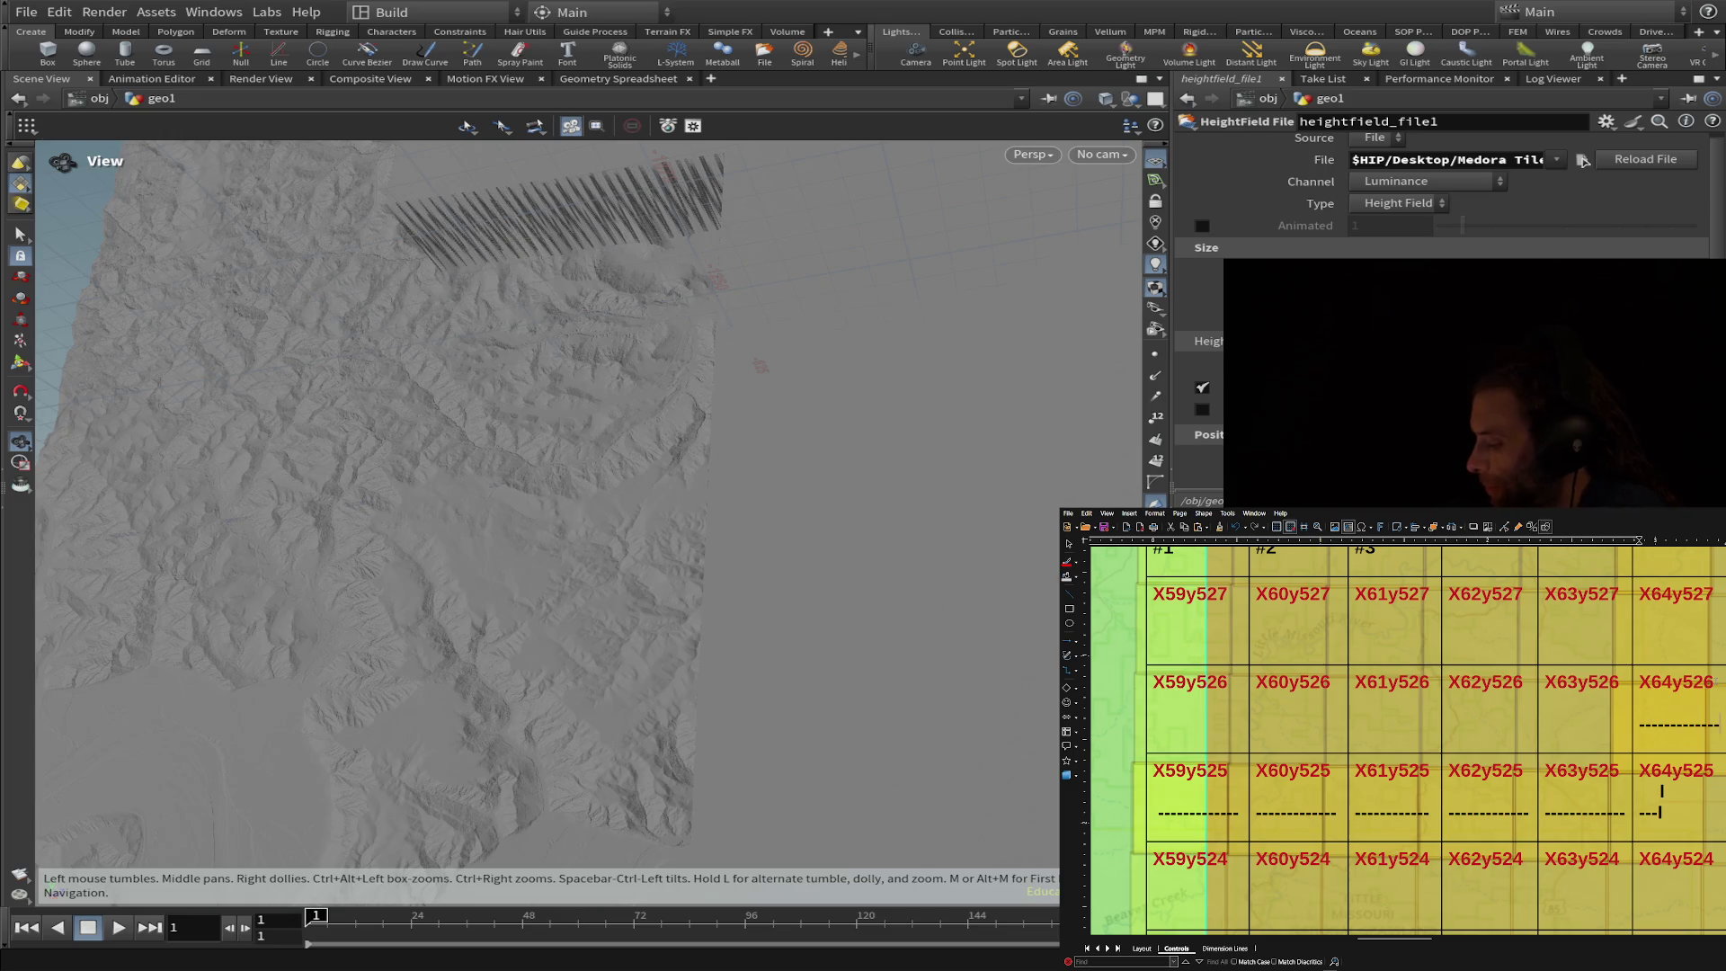
key(BackSpace)
key(BackSpace)
key(BackSpace)
scroll(1403, 734, right, 1)
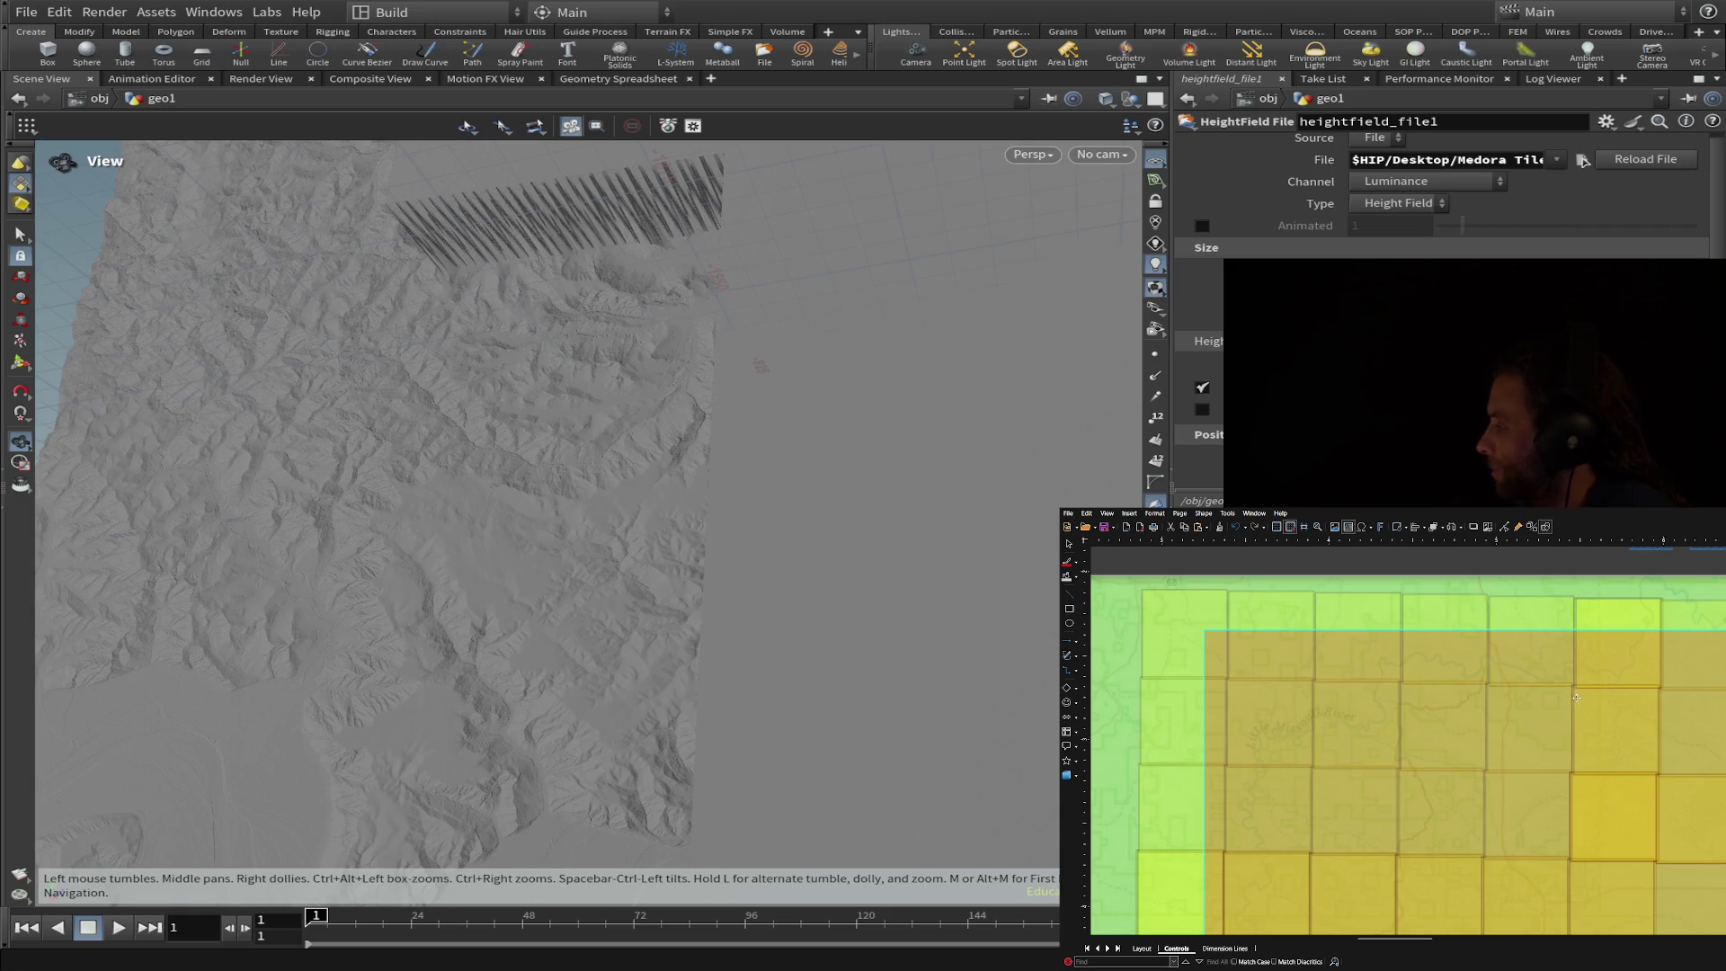
scroll(1566, 716, down, 3)
scroll(1566, 716, up, 3)
scroll(1569, 700, up, 2)
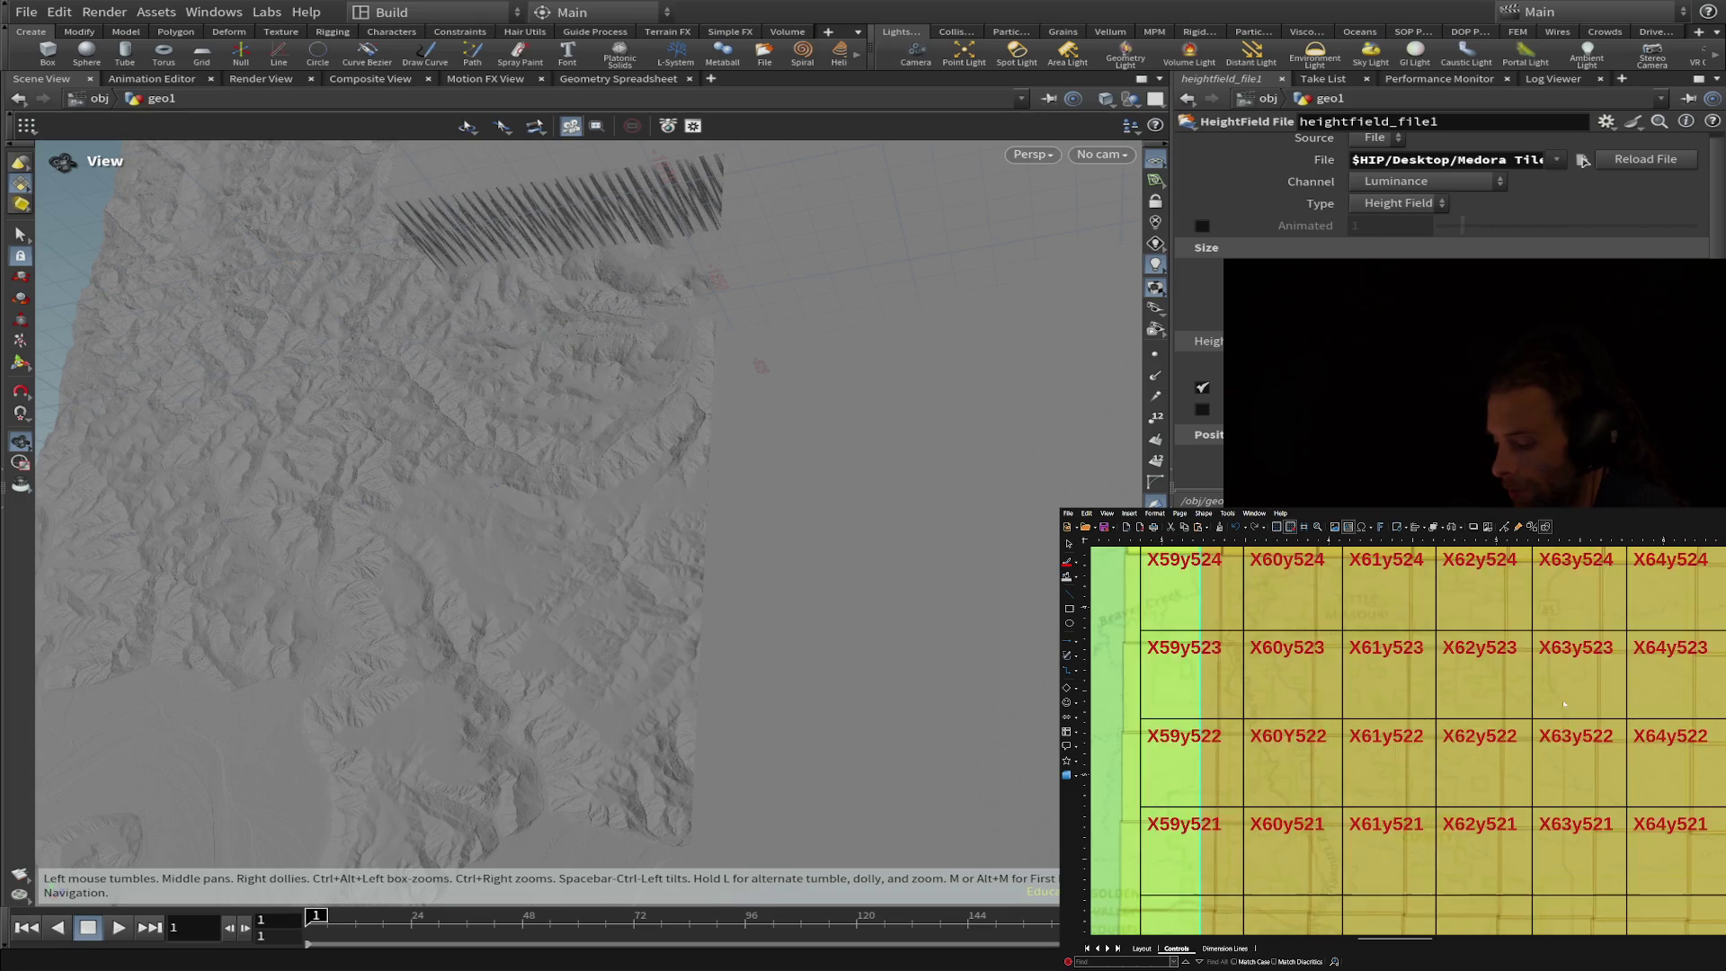
scroll(1619, 754, up, 3)
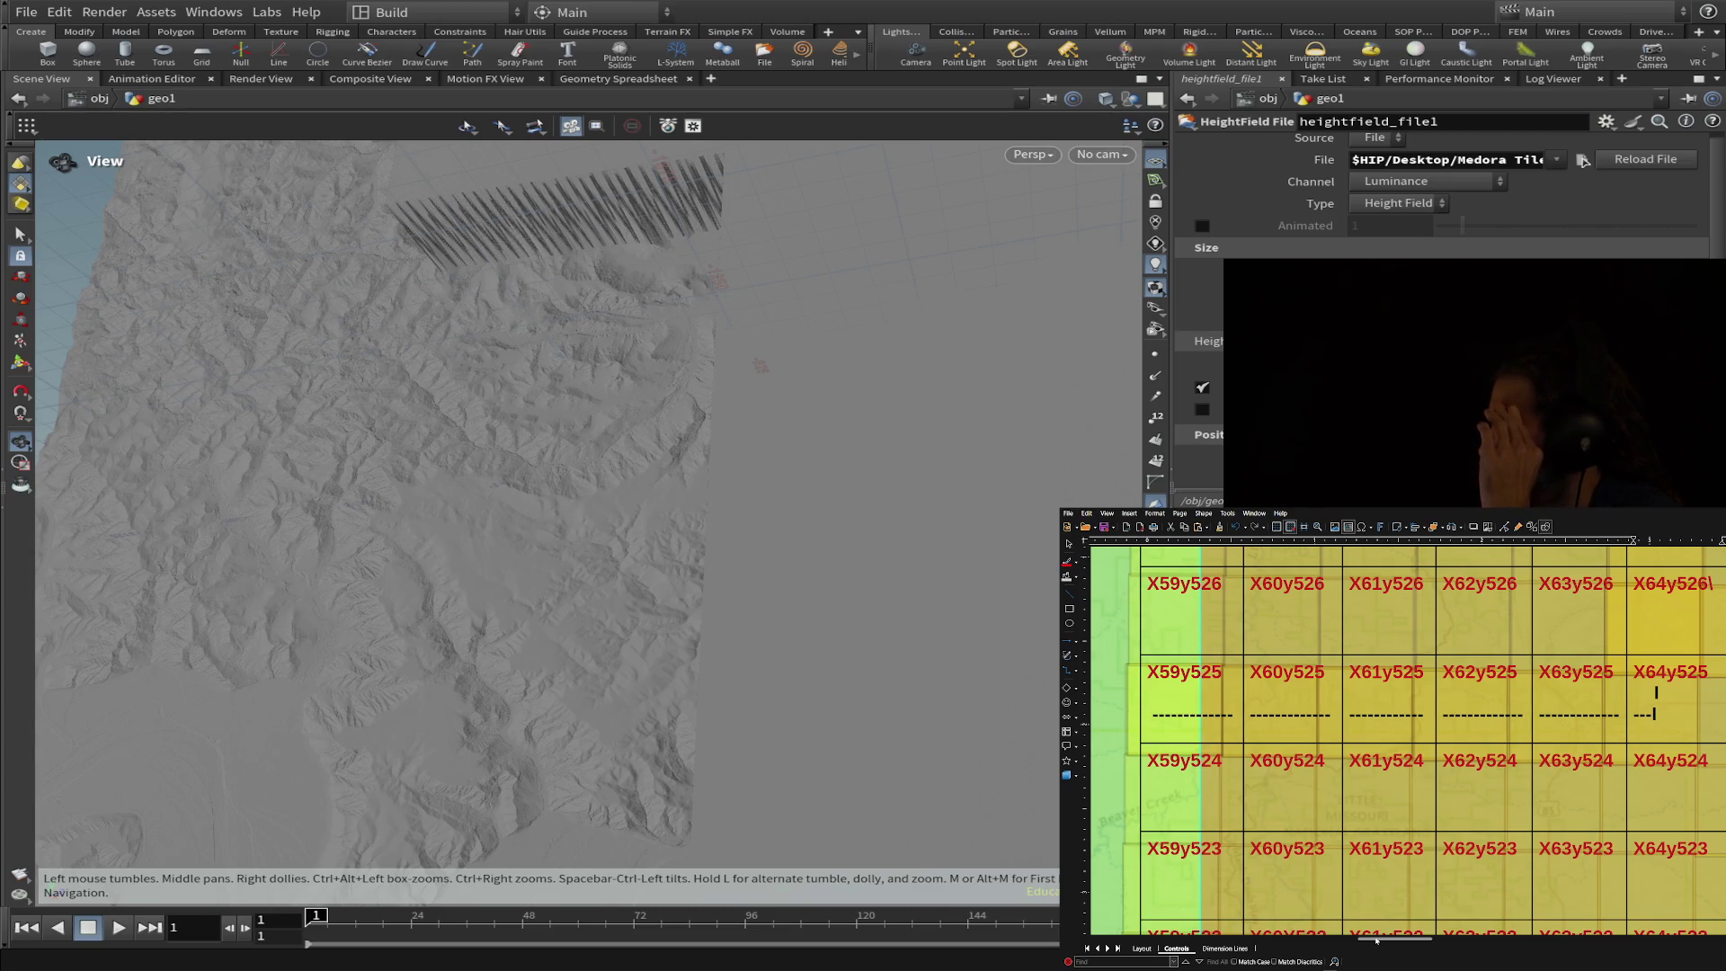
scroll(1408, 739, right, 3)
scroll(1403, 741, up, 3)
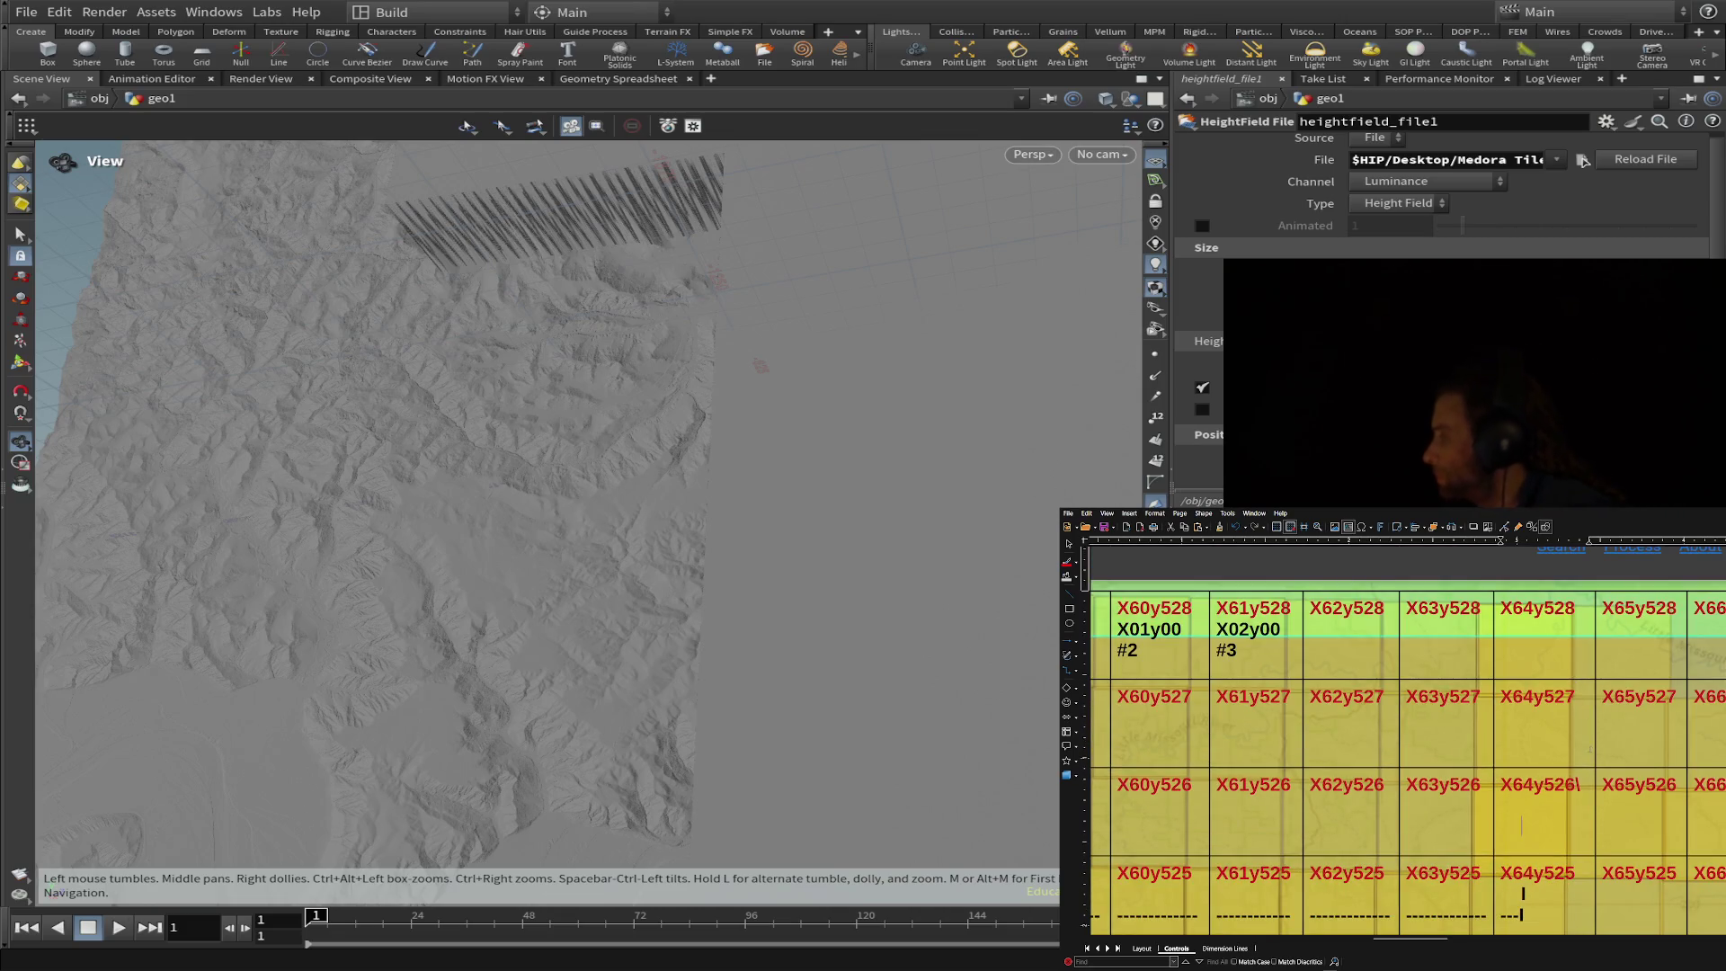
scroll(1404, 741, down, 1)
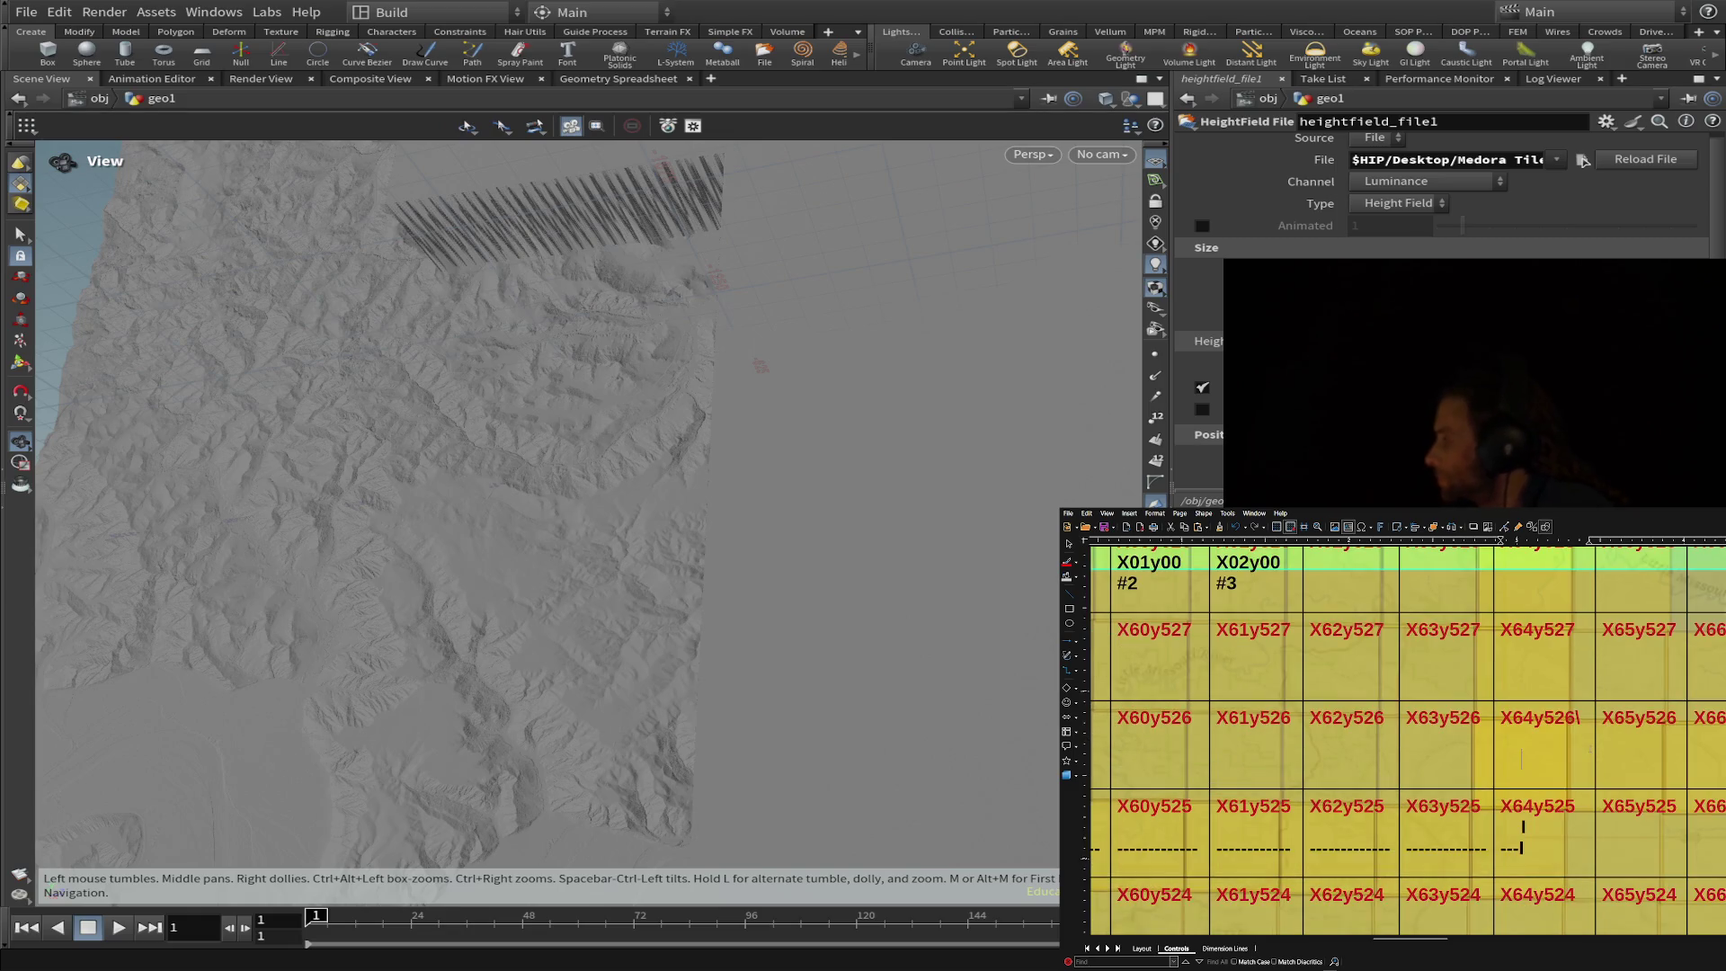
scroll(1402, 741, down, 1)
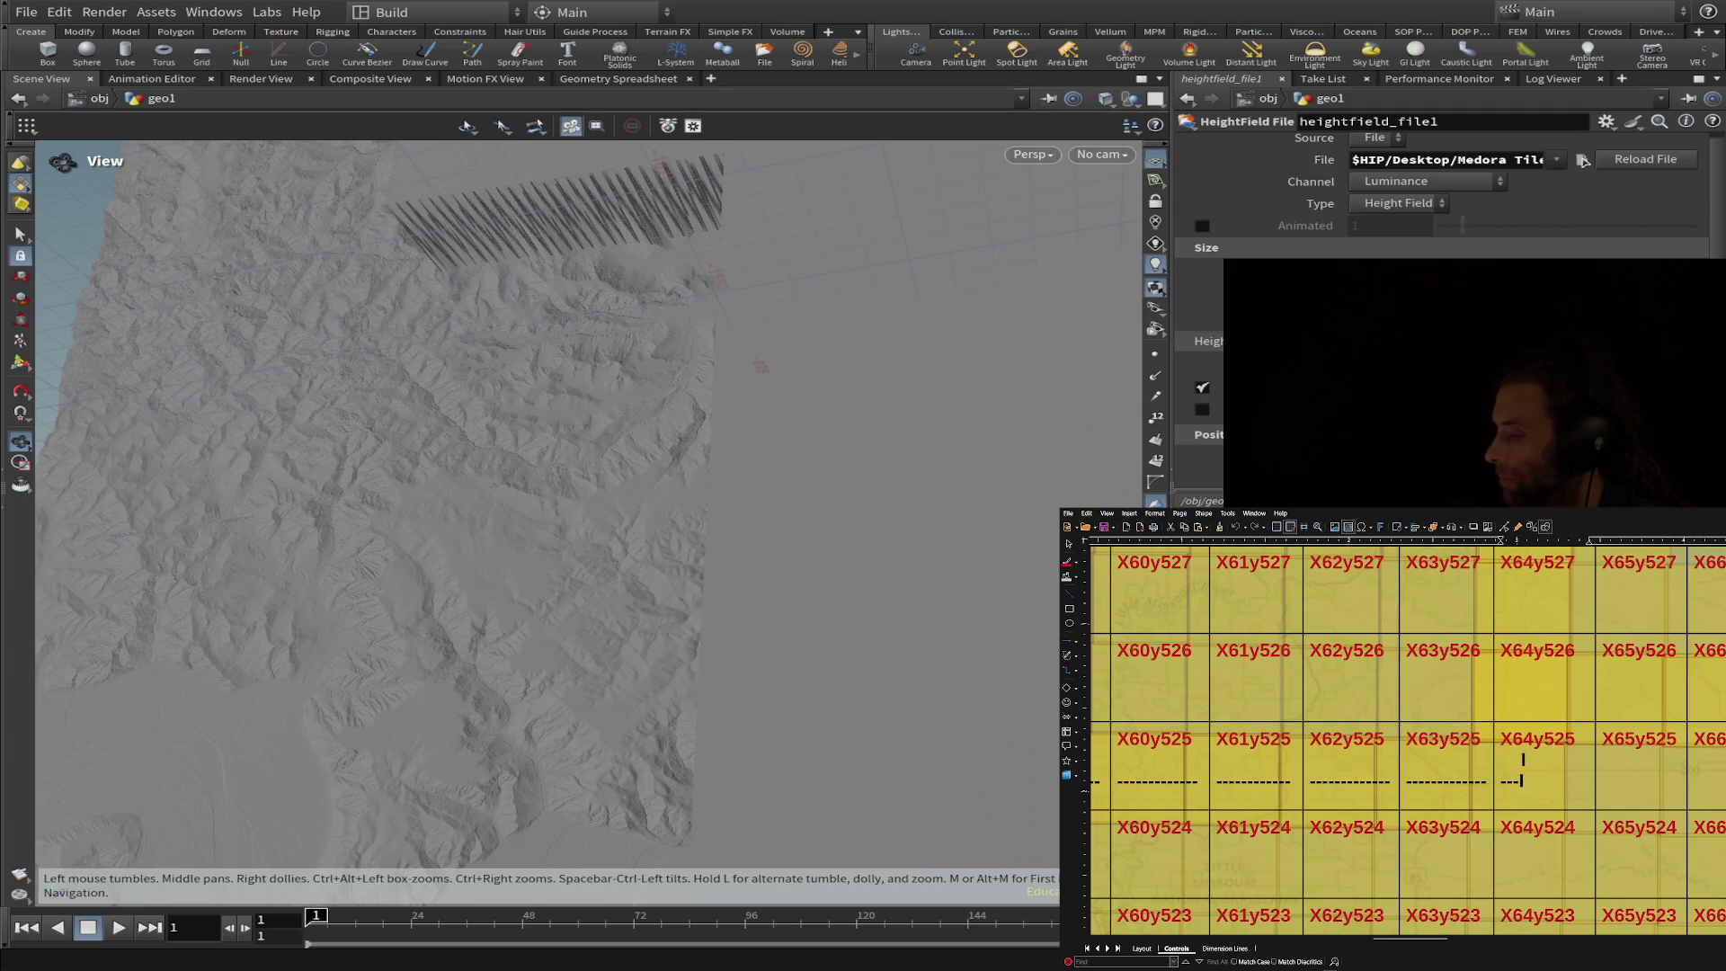
drag(1510, 756, 1529, 785)
click(1523, 761)
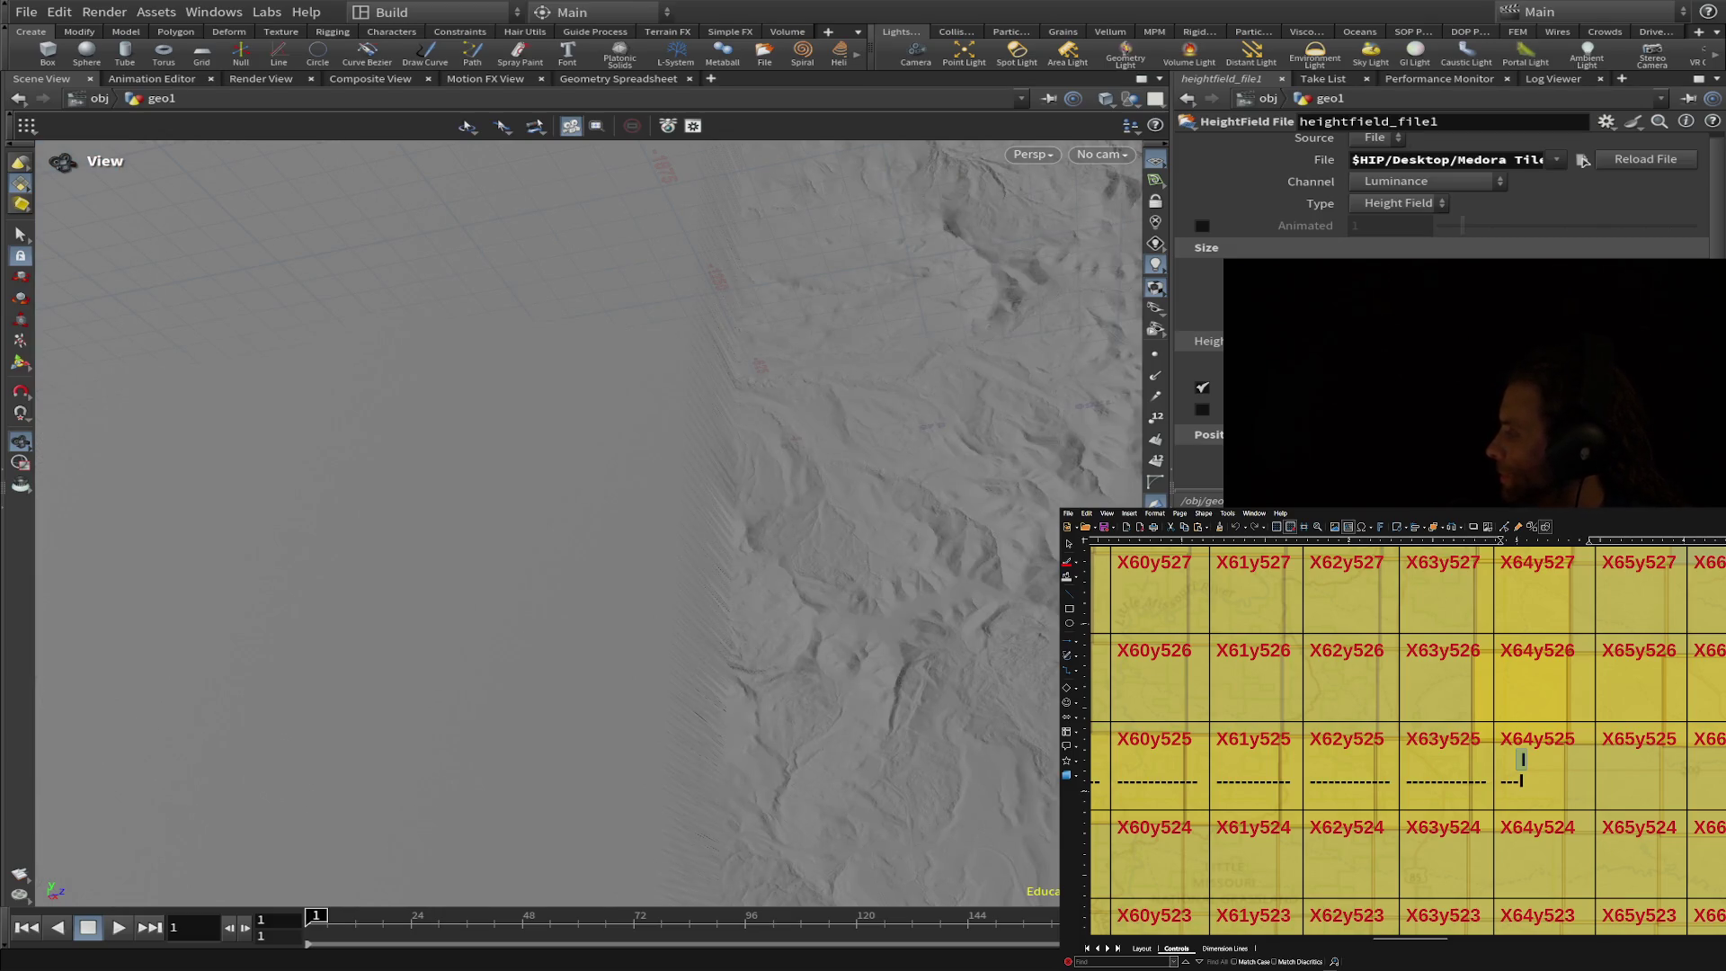
- Tilt and turn the viewport until most of the flat heightfield and its relief seam show
mouse_move(809, 629)
mouse_down()
mouse_move(750, 640)
mouse_move(960, 643)
mouse_move(844, 737)
mouse_move(873, 702)
mouse_up()
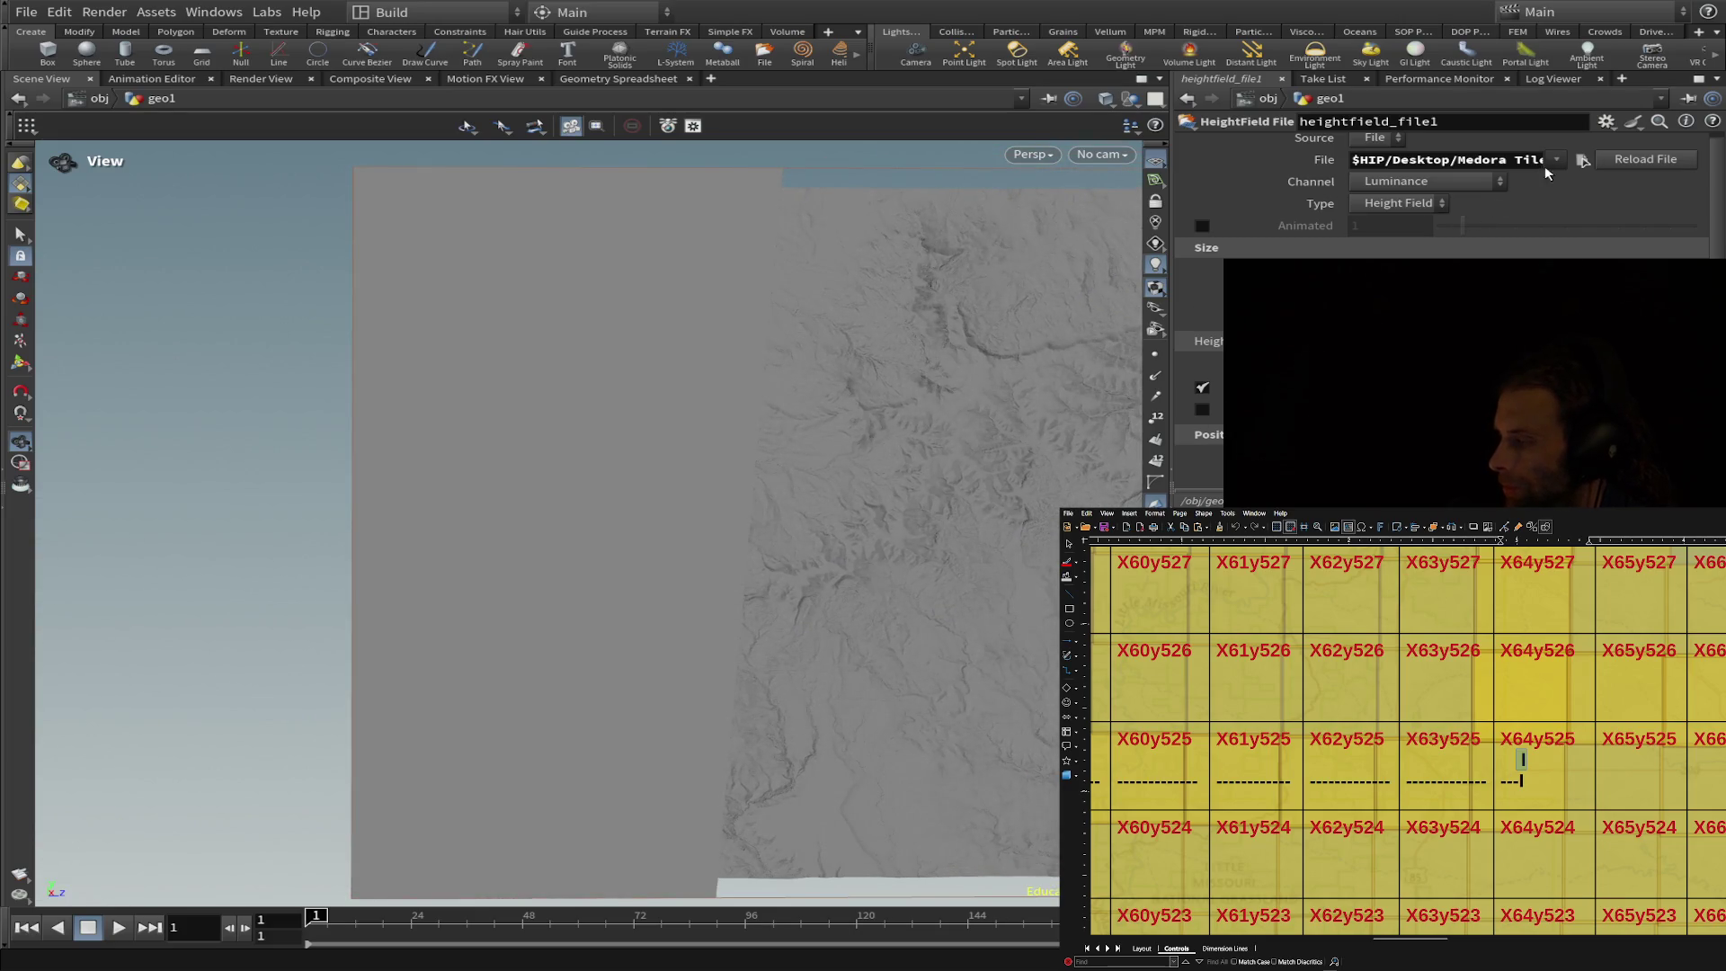
drag(917, 413, 887, 433)
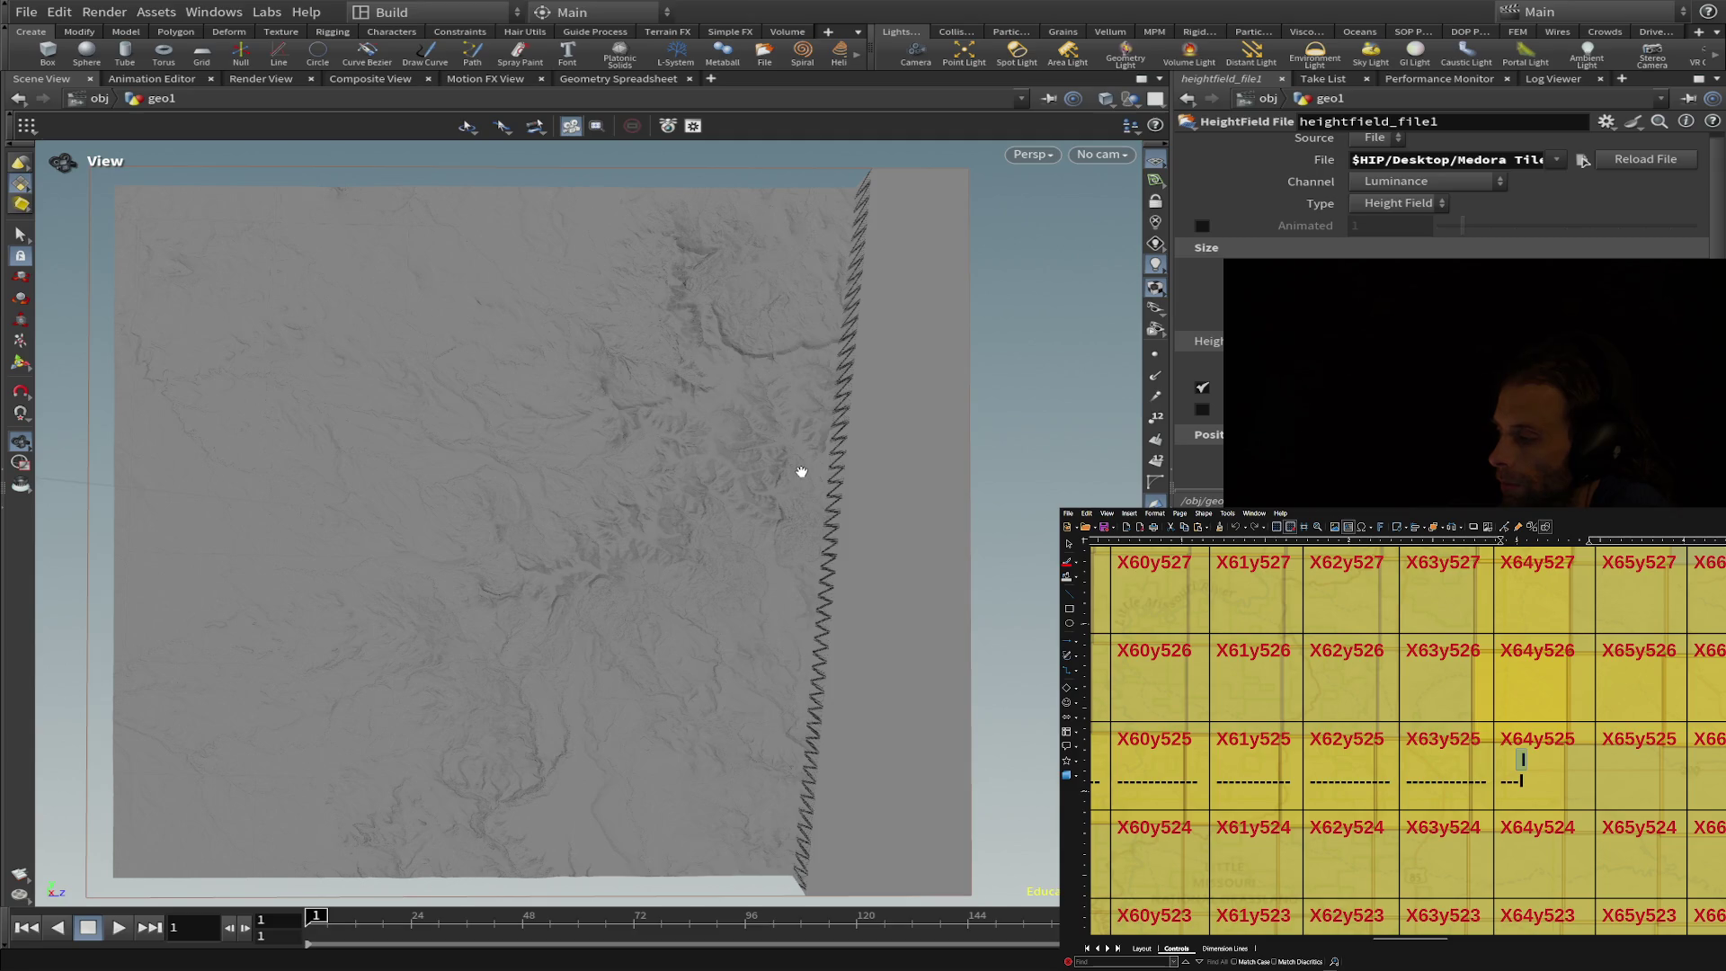
- Create a second HeightField File node for the DEM tile and look down on its terrain block
mouse_move(899, 503)
mouse_down()
mouse_move(822, 520)
mouse_move(687, 501)
mouse_up()
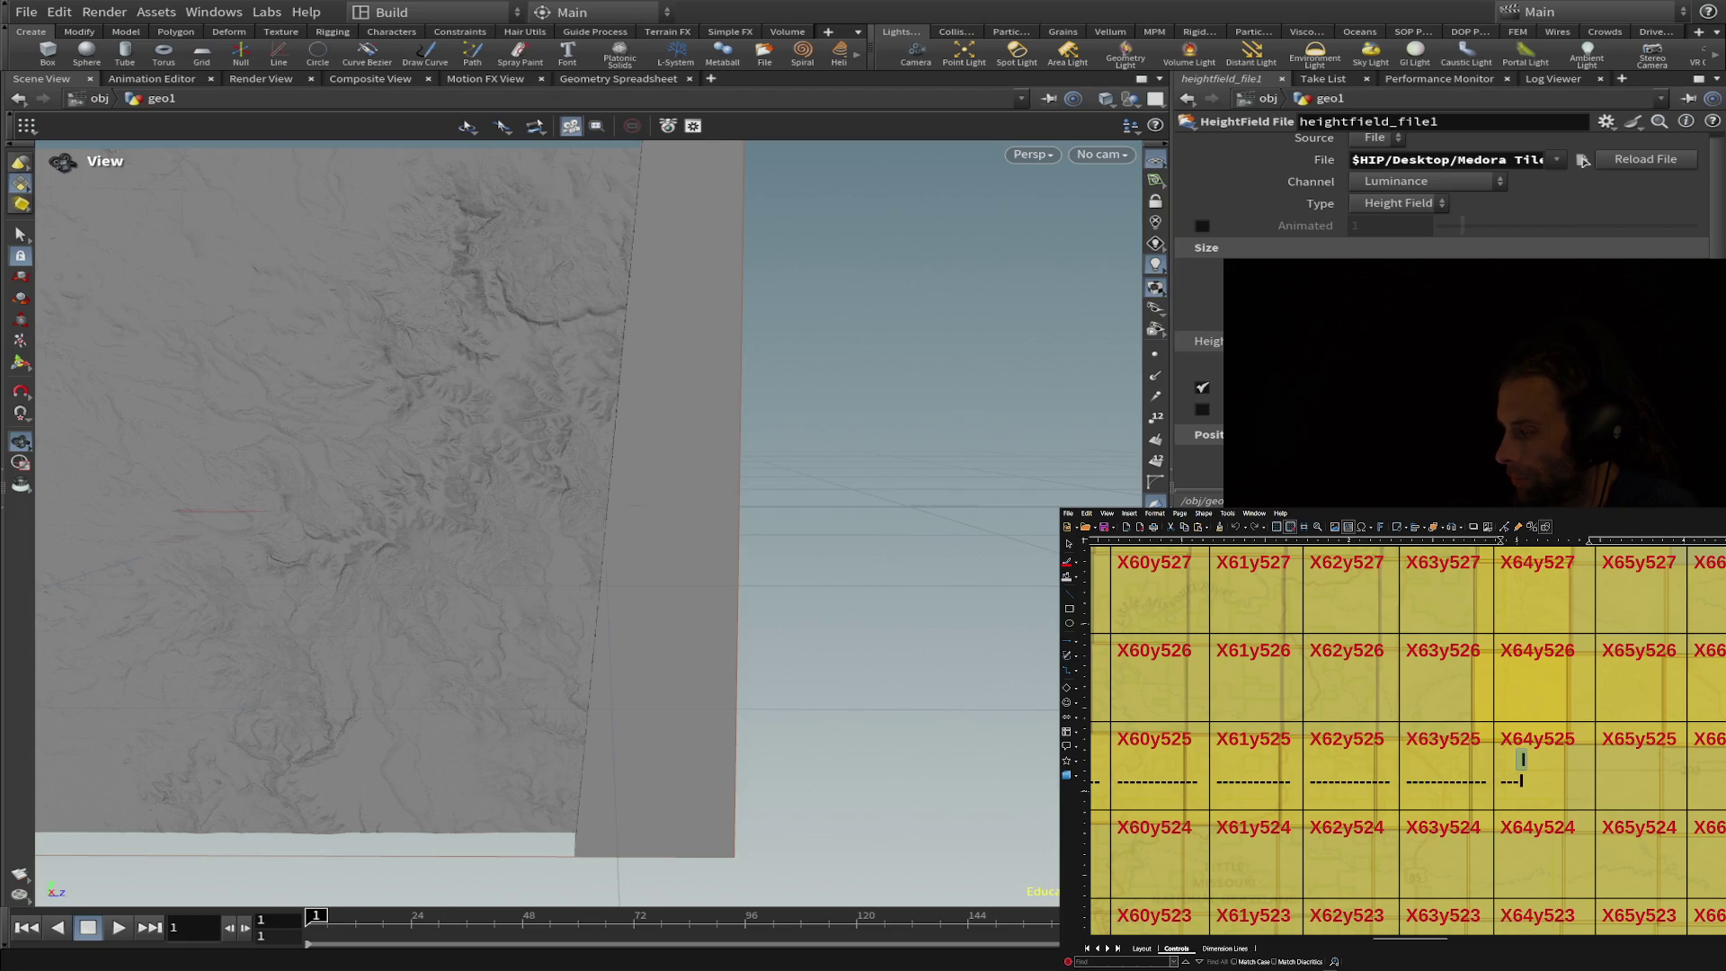
key(Return)
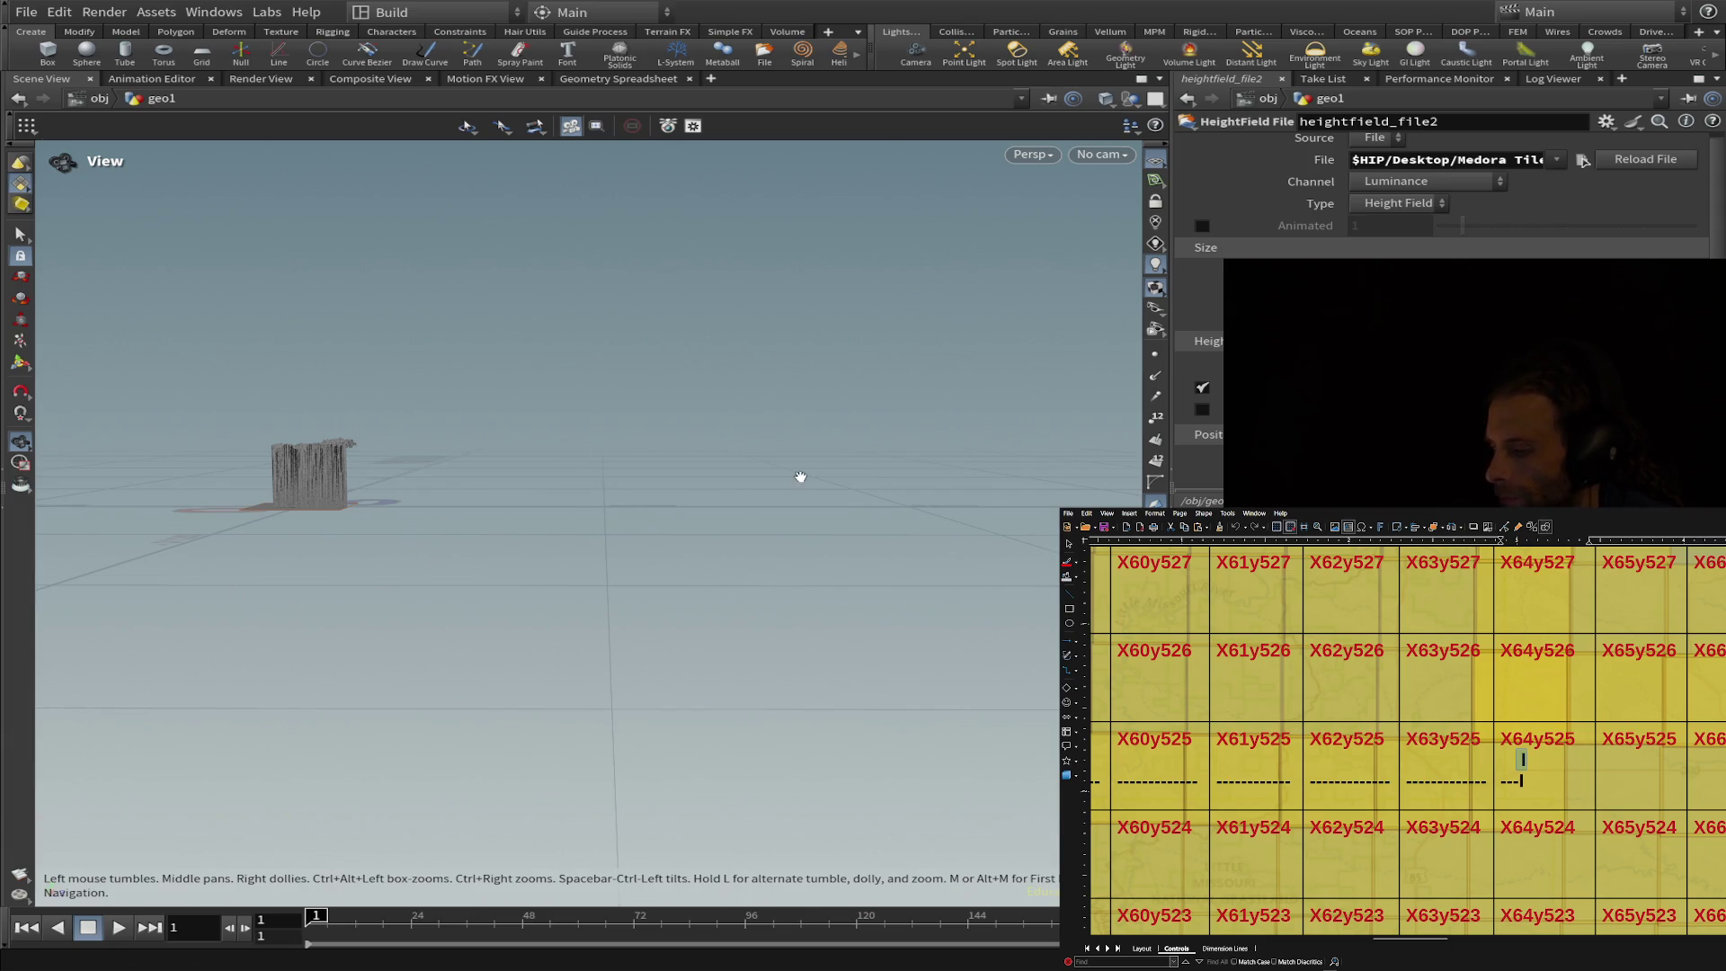
mouse_move(759, 489)
mouse_down()
mouse_move(716, 549)
mouse_move(724, 586)
mouse_up()
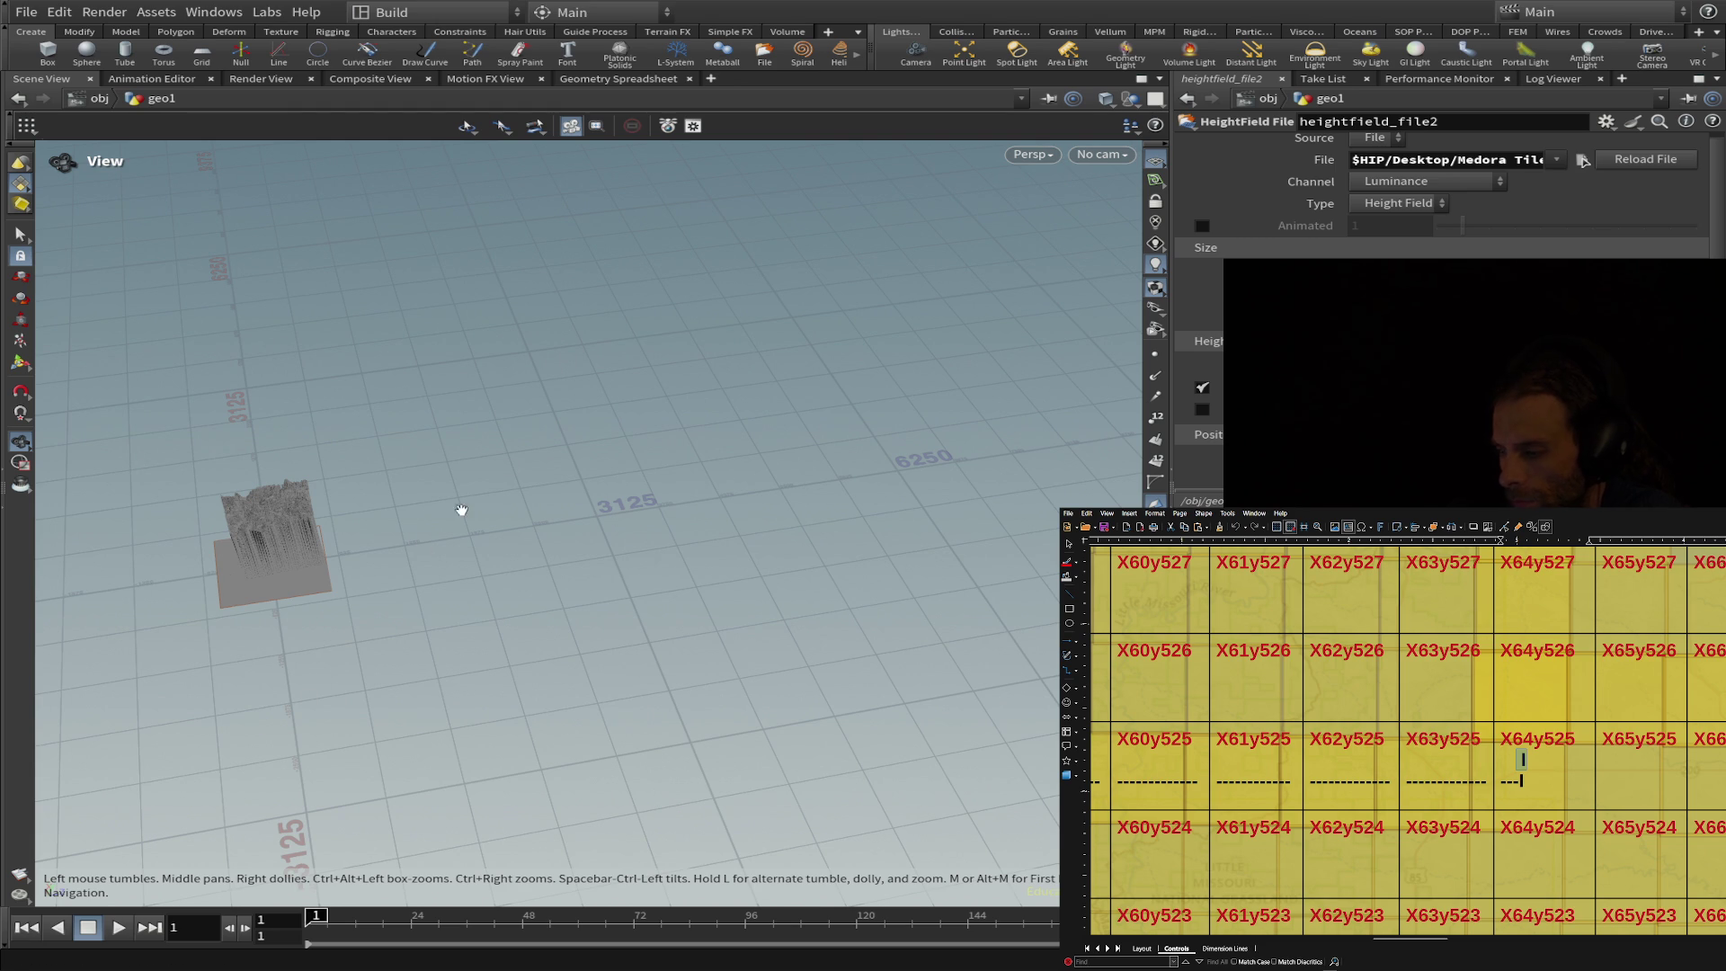
click(200, 12)
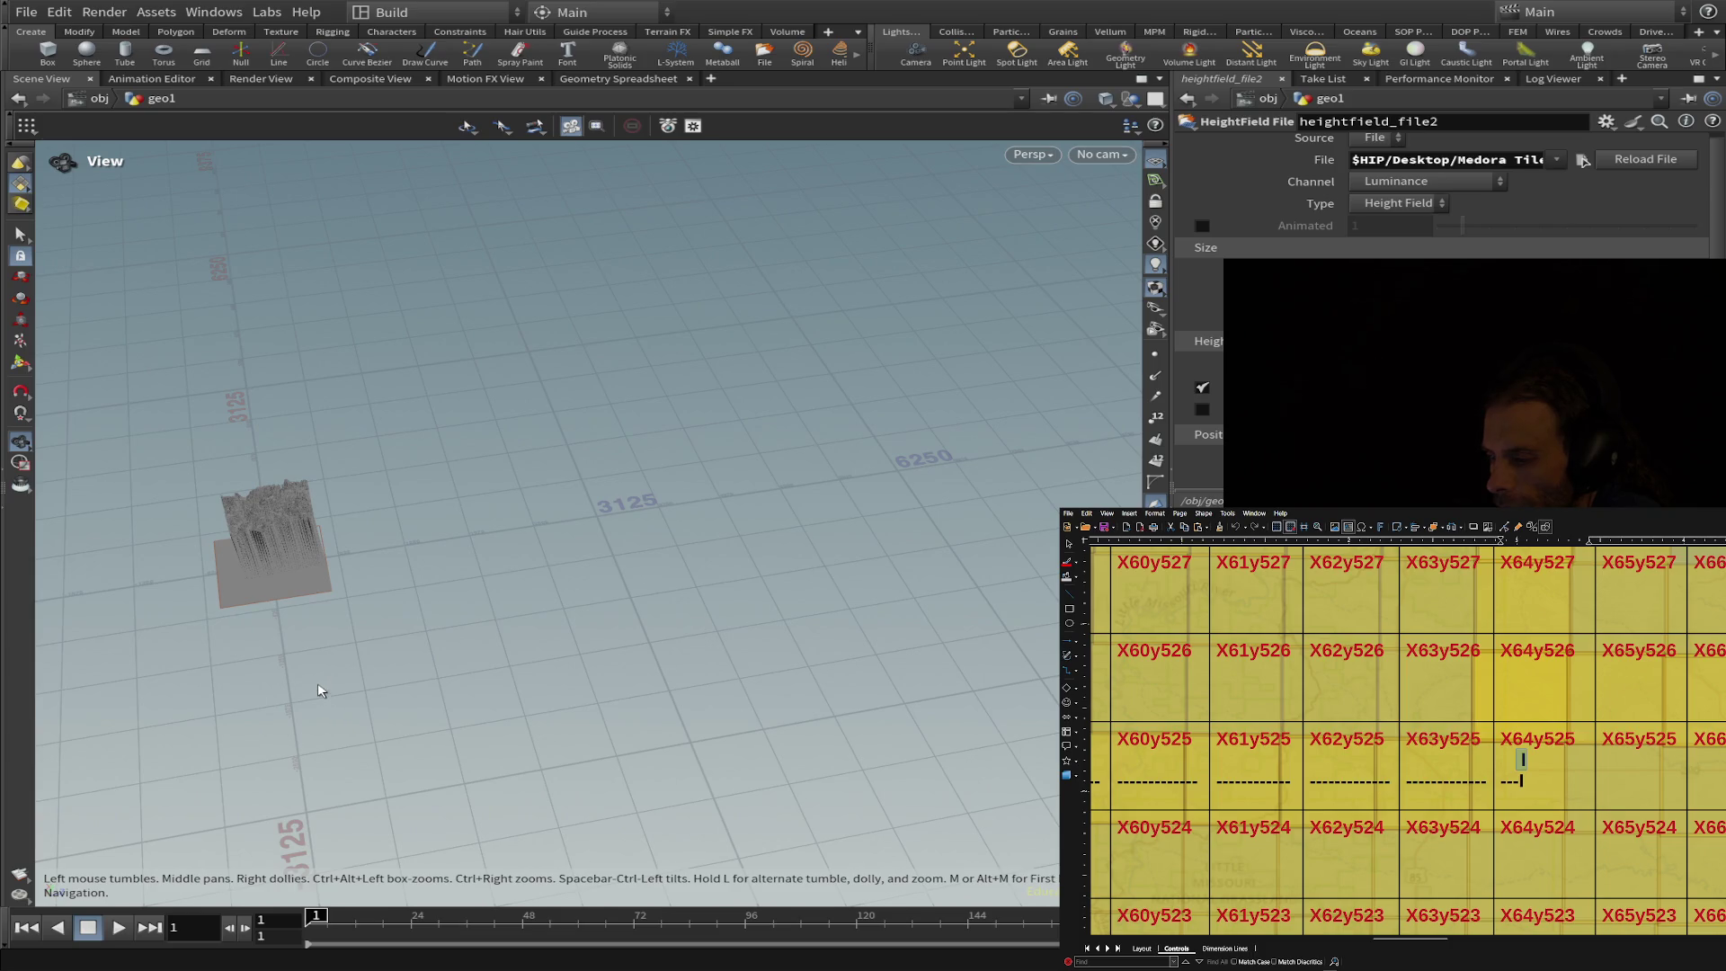
drag(698, 666, 776, 241)
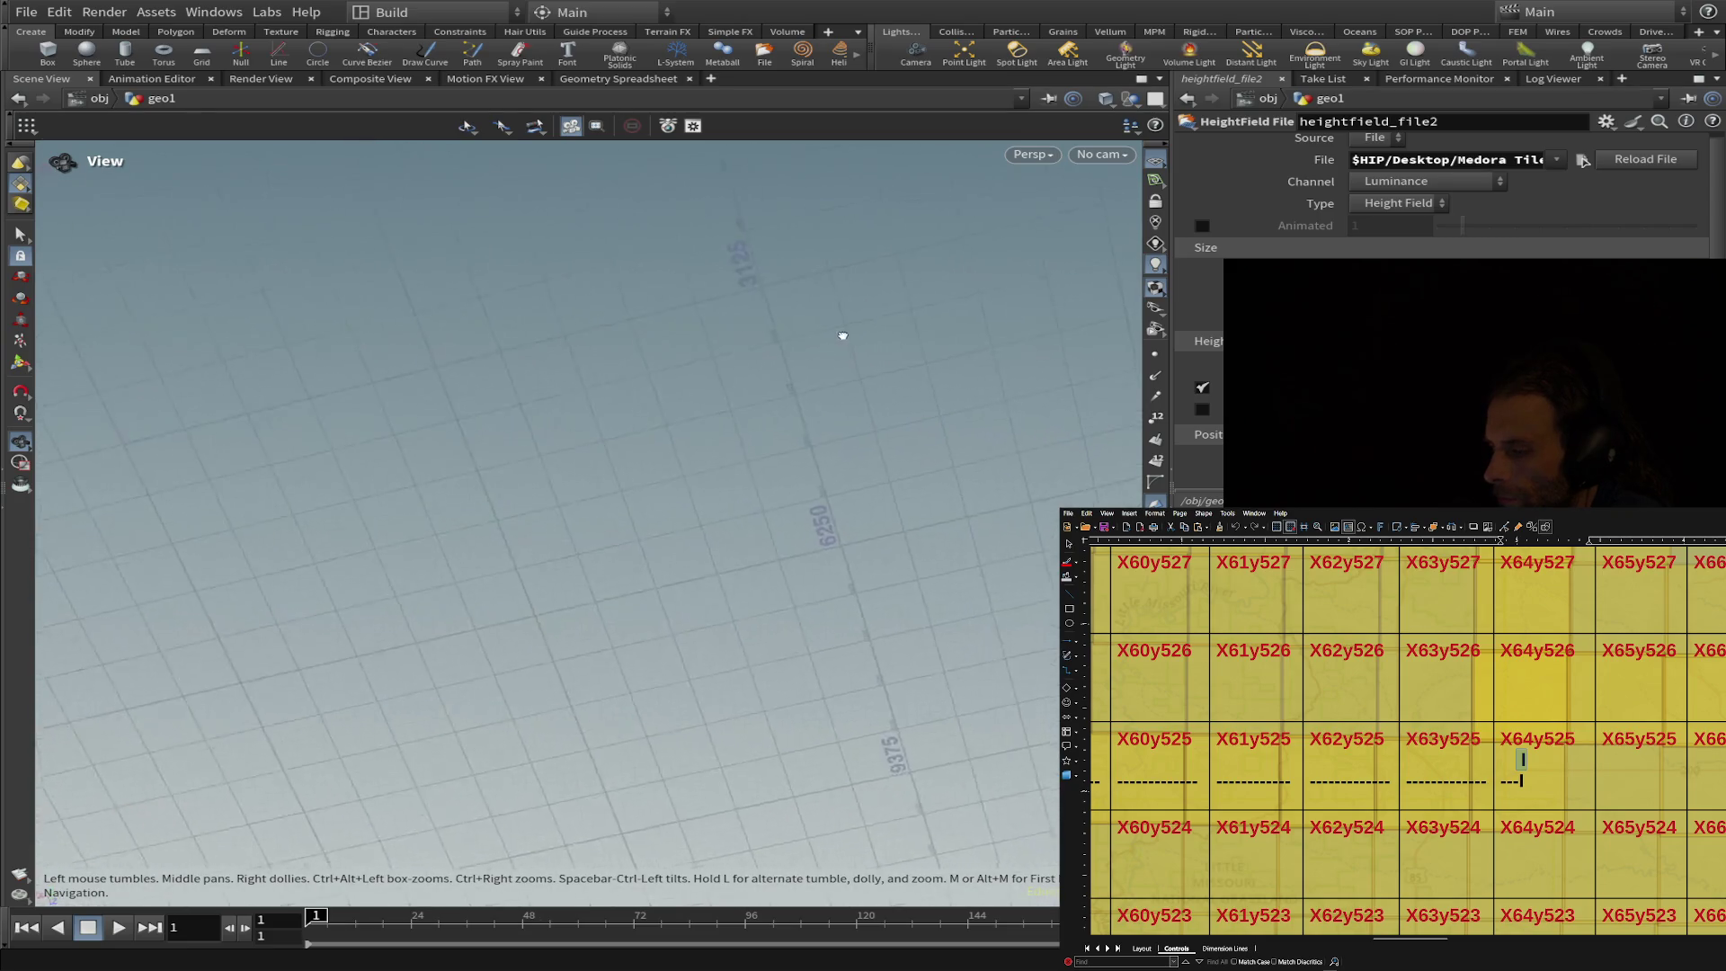
- Orbit the Scene View to bring the jagged heightfield relief and its flat base up close
mouse_move(776, 241)
mouse_down()
mouse_move(540, 423)
mouse_move(653, 506)
mouse_move(656, 417)
mouse_move(336, 185)
mouse_move(433, 253)
mouse_move(436, 398)
mouse_move(408, 382)
mouse_up()
scroll(617, 504, up, 3)
scroll(617, 509, up, 5)
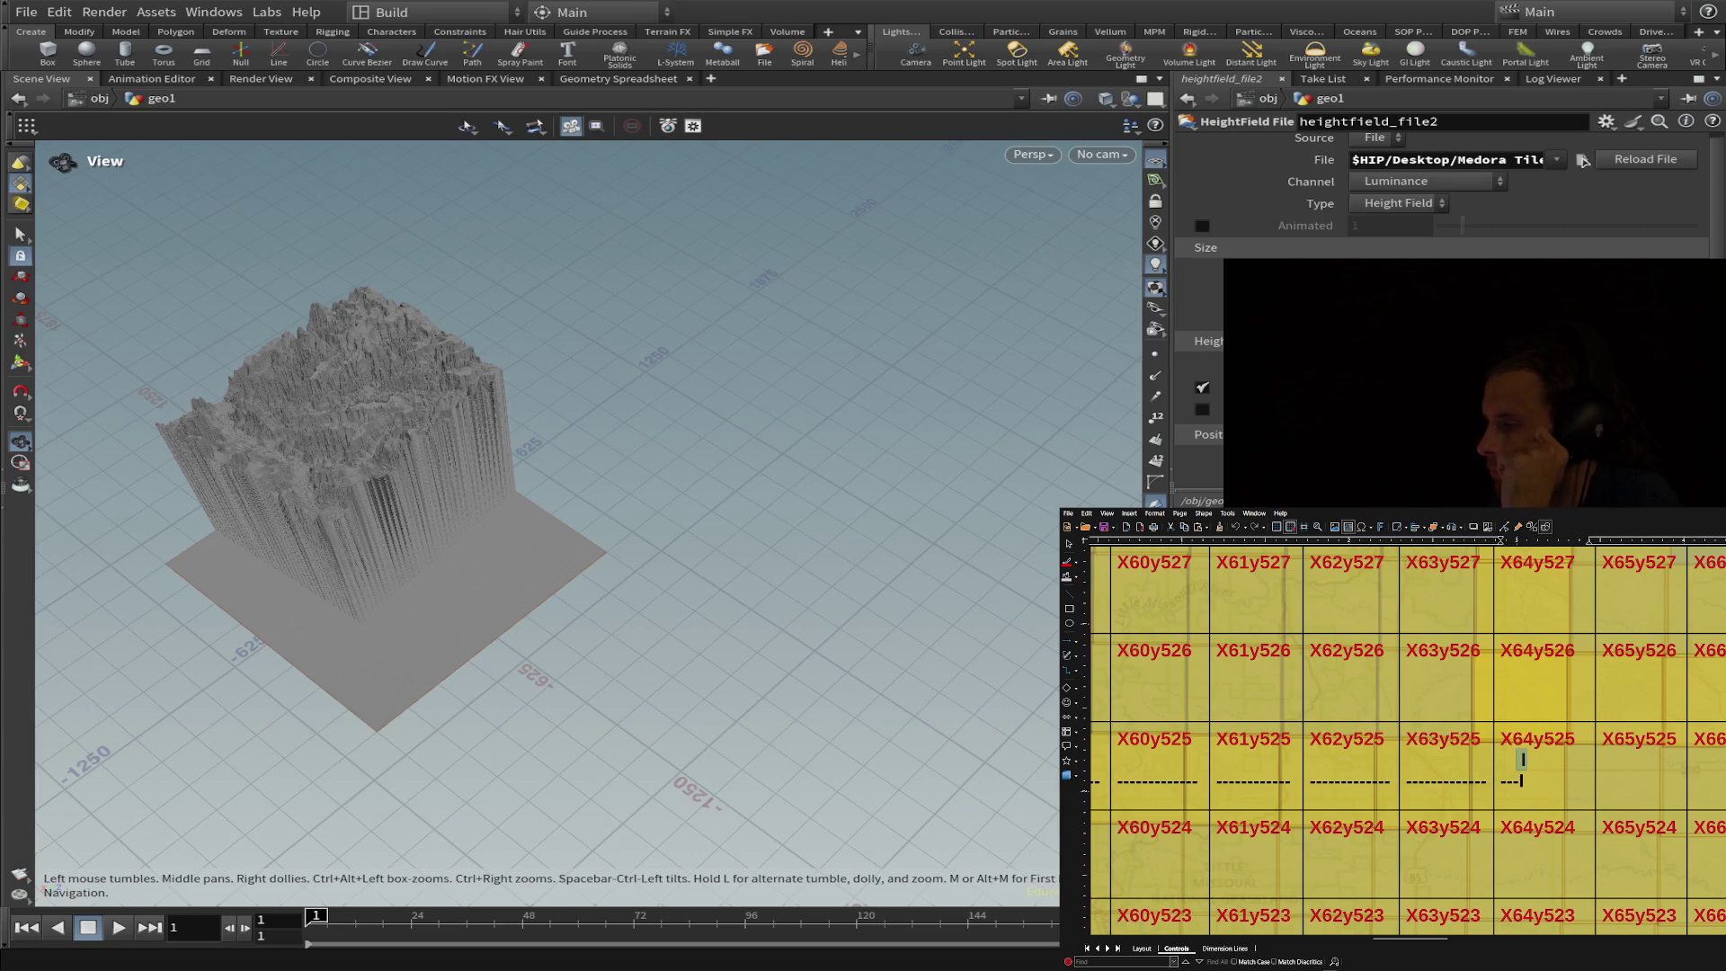
drag(496, 480, 374, 472)
middle_drag(374, 471, 572, 465)
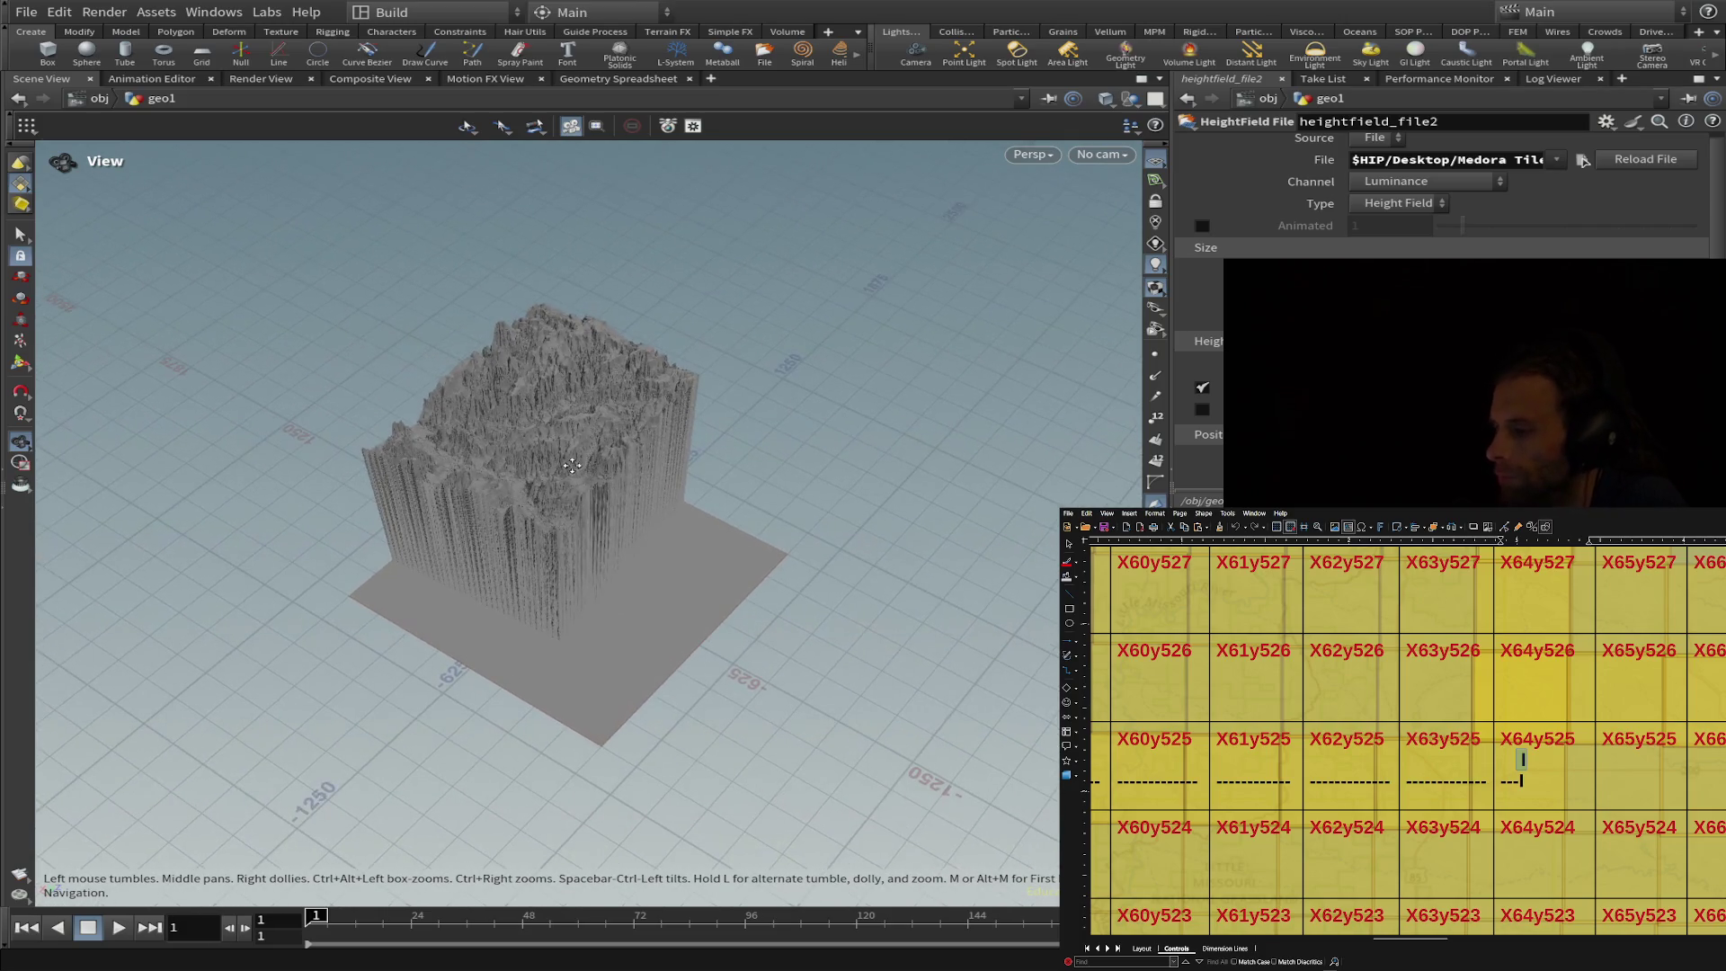
drag(512, 579, 501, 549)
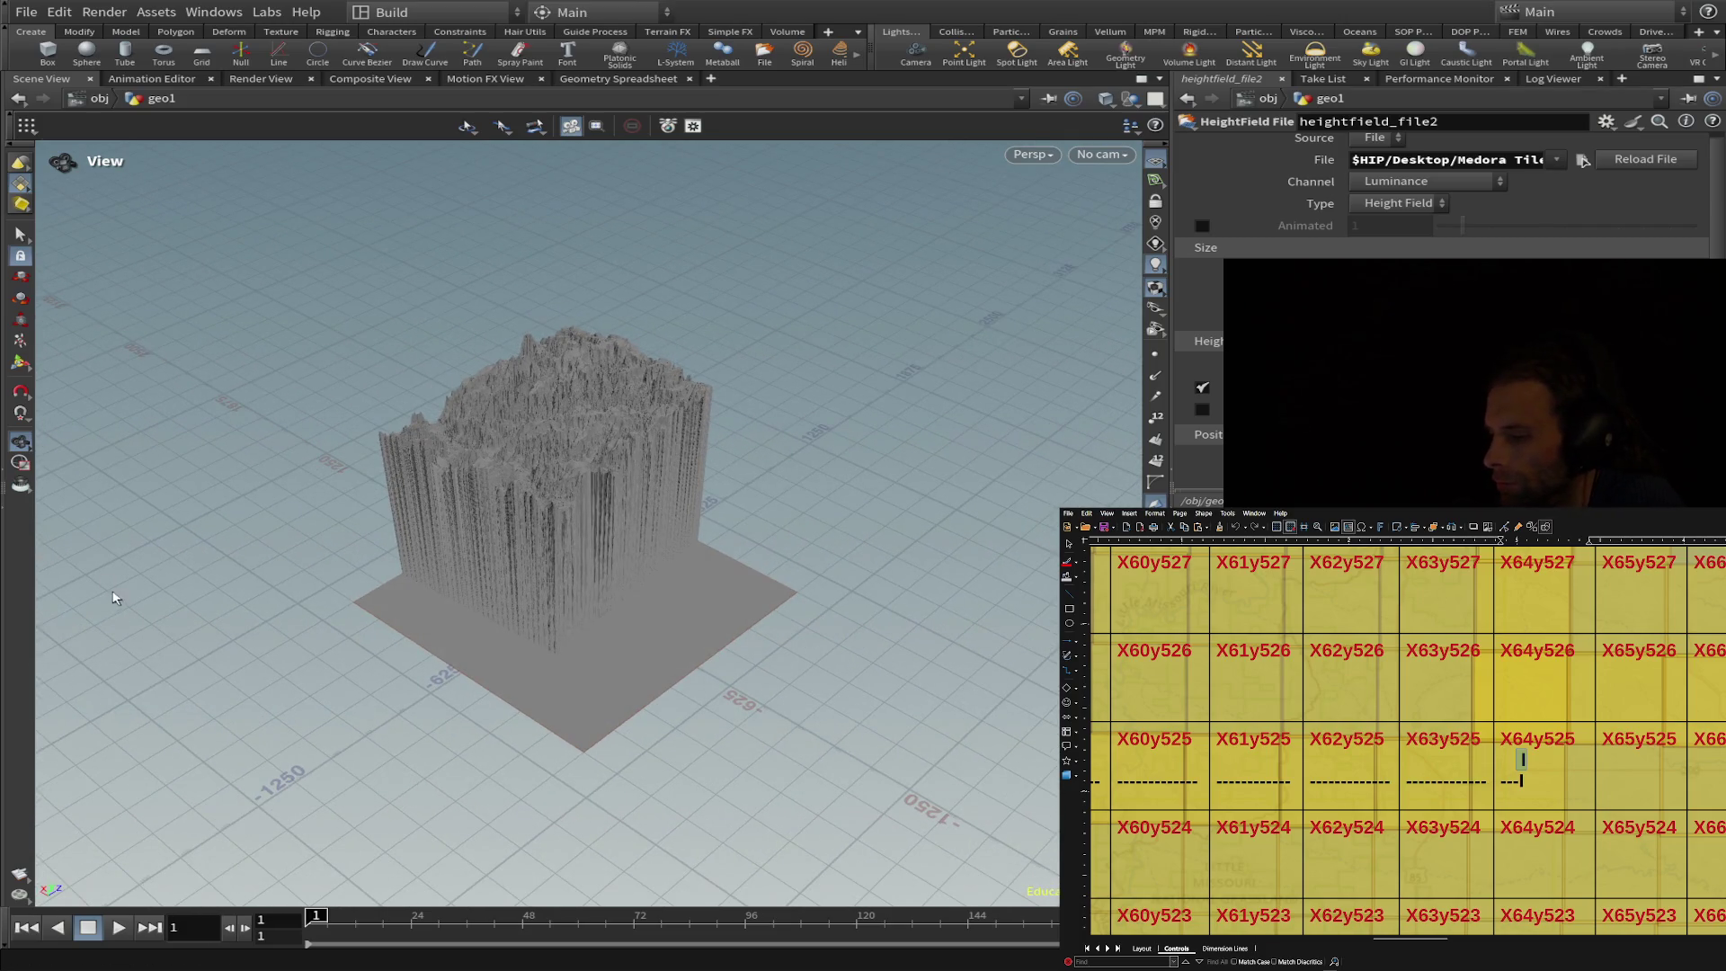